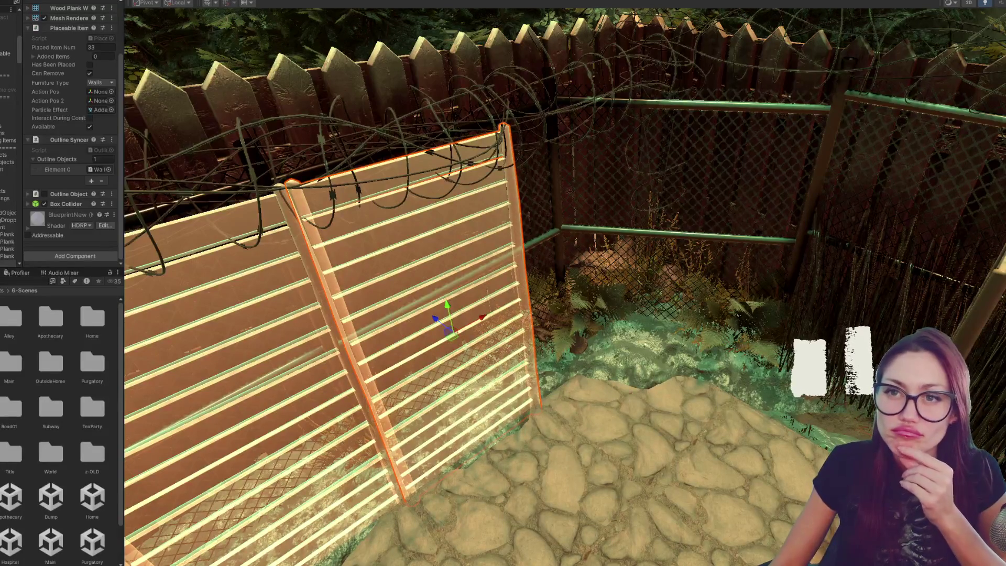
# Step: Show the Console, start Play mode and bring up the in-game pause menu
pyautogui.hotkey('ctrl', 'shift', 'c')
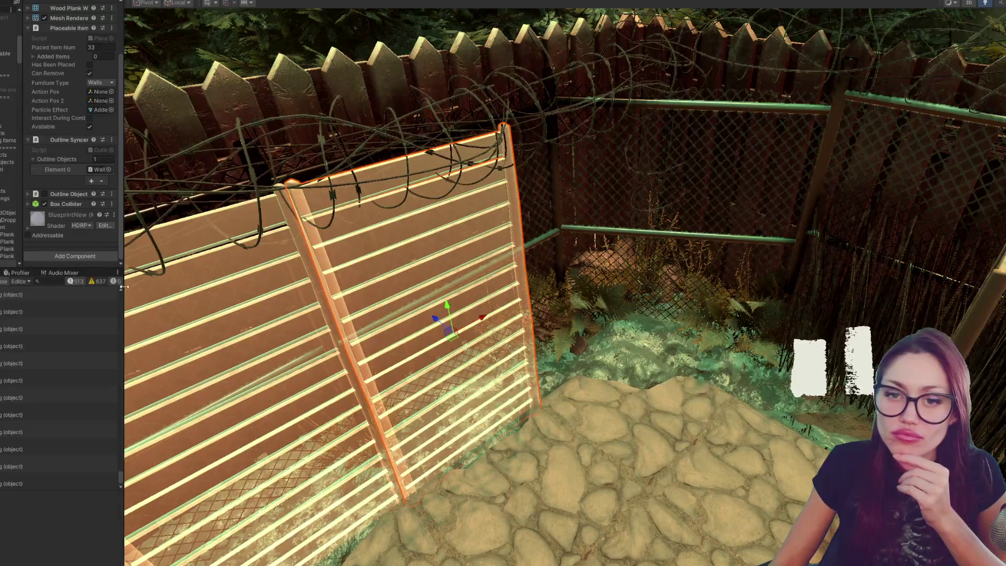
pyautogui.moveTo(122, 290); pyautogui.dragTo(161, 291)
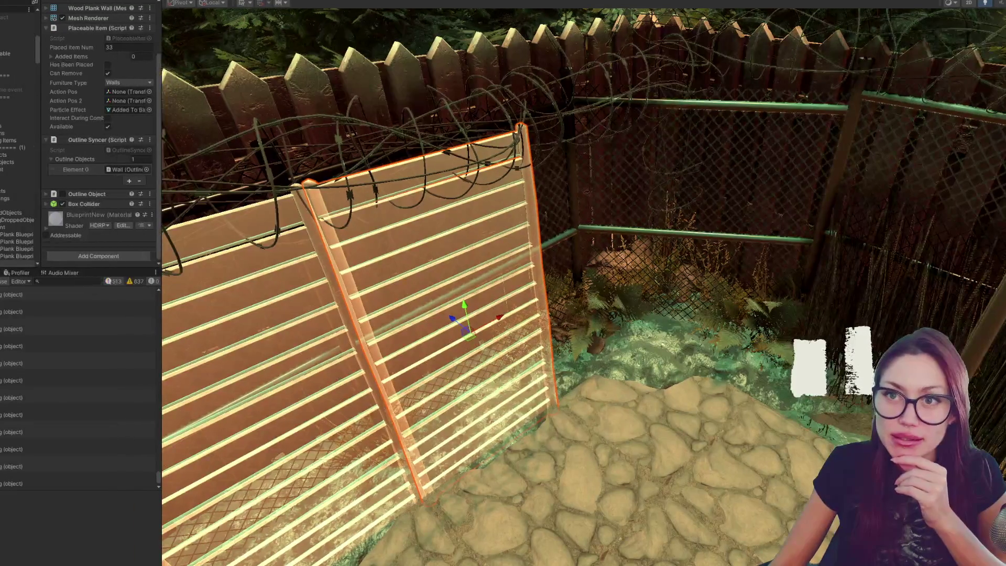
pyautogui.hotkey('ctrl', '2')
pyautogui.press('Escape')
pyautogui.press('Escape')
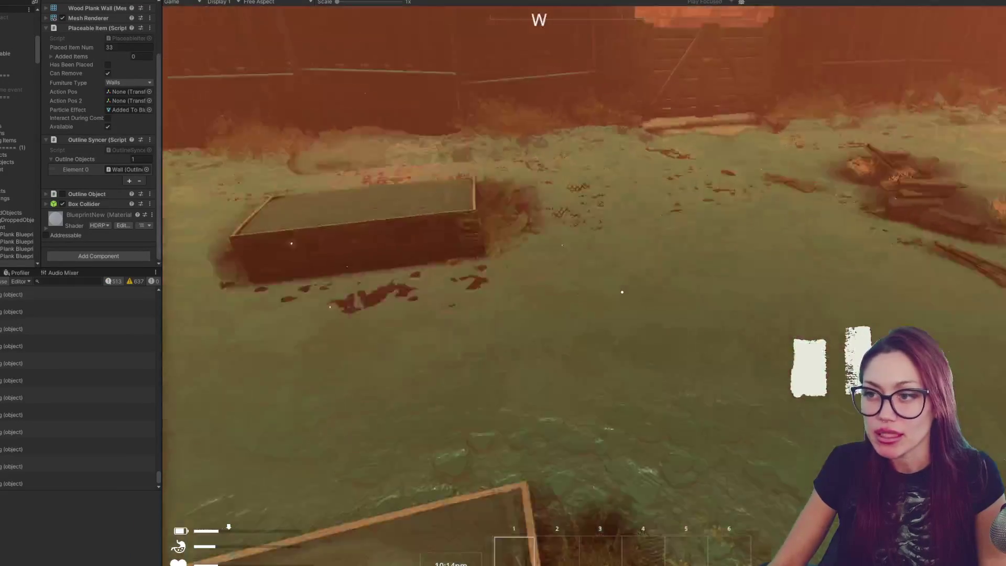
pyautogui.press('Escape')
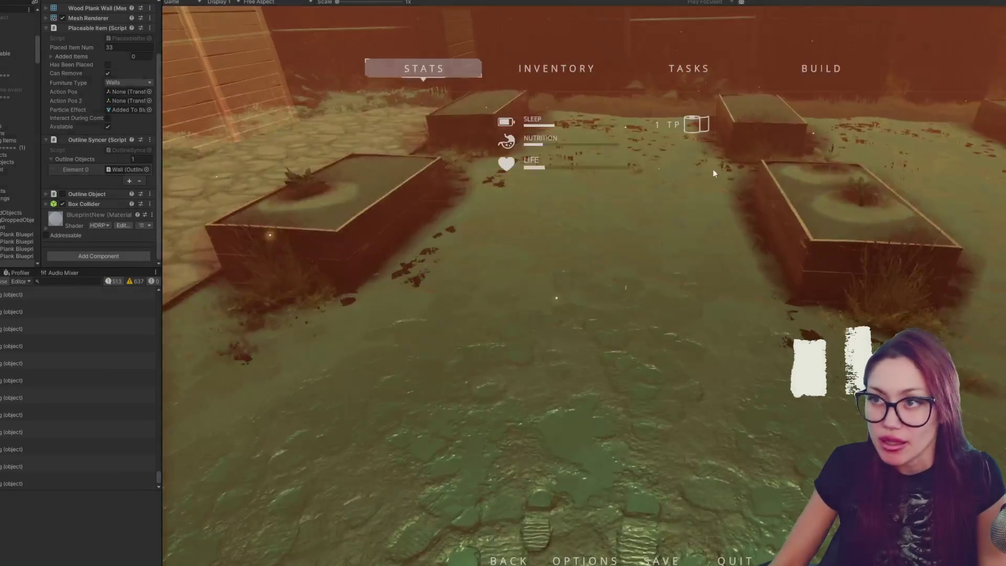
# Step: Pick the Wooden Plank Wall from BUILD, walk with its preview, leave build mode and switch to VS Code
pyautogui.click(818, 68)
pyautogui.click(637, 141)
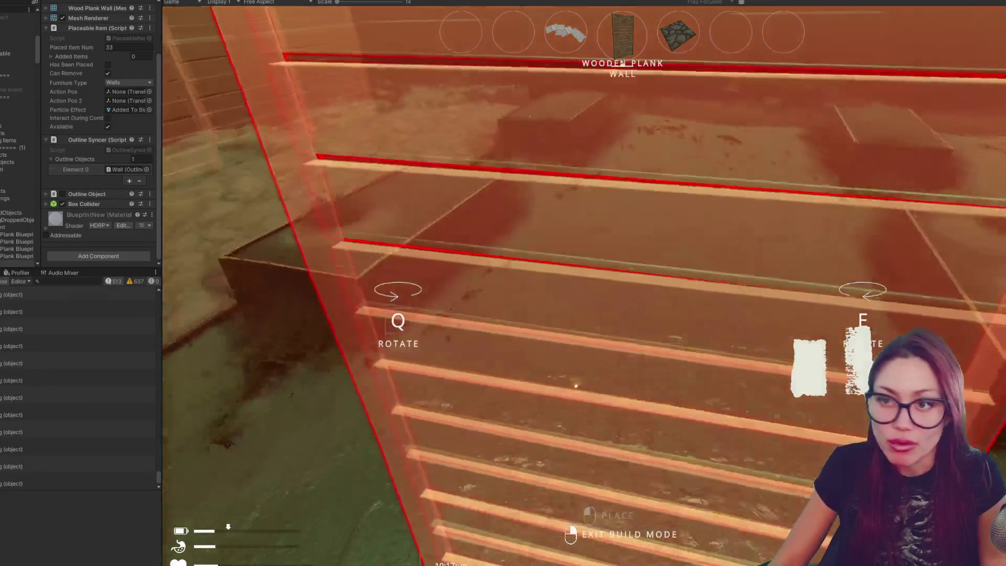
pyautogui.press('shift')
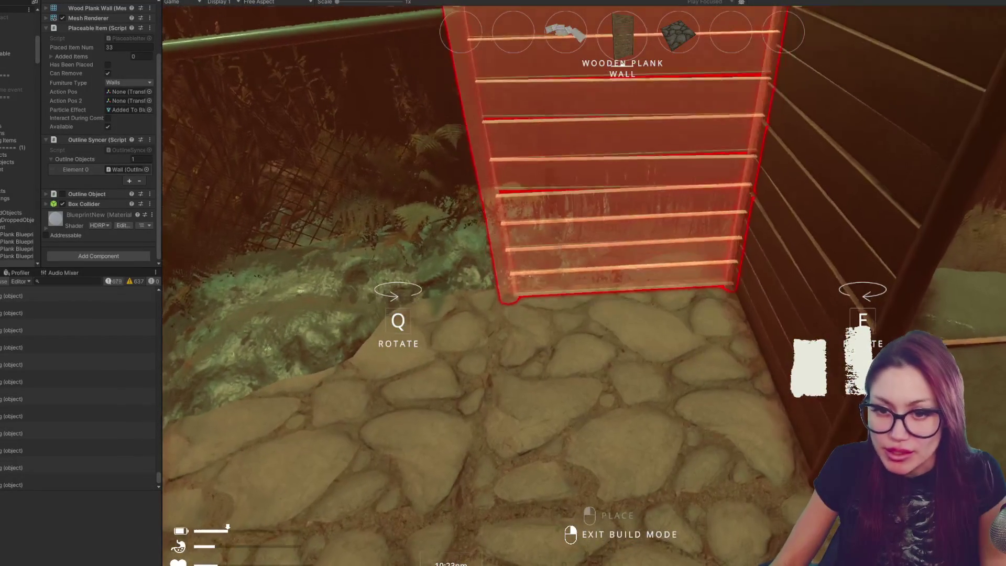
pyautogui.press('Escape')
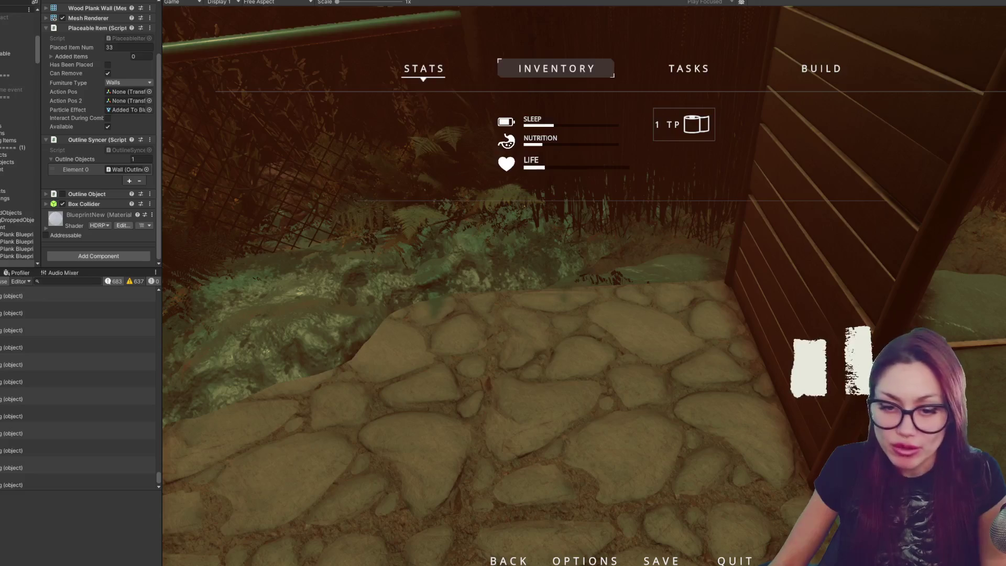
pyautogui.hotkey('alt', 'Tab')
pyautogui.scroll(-5, 467, 224)
pyautogui.scroll(-5, 467, 225)
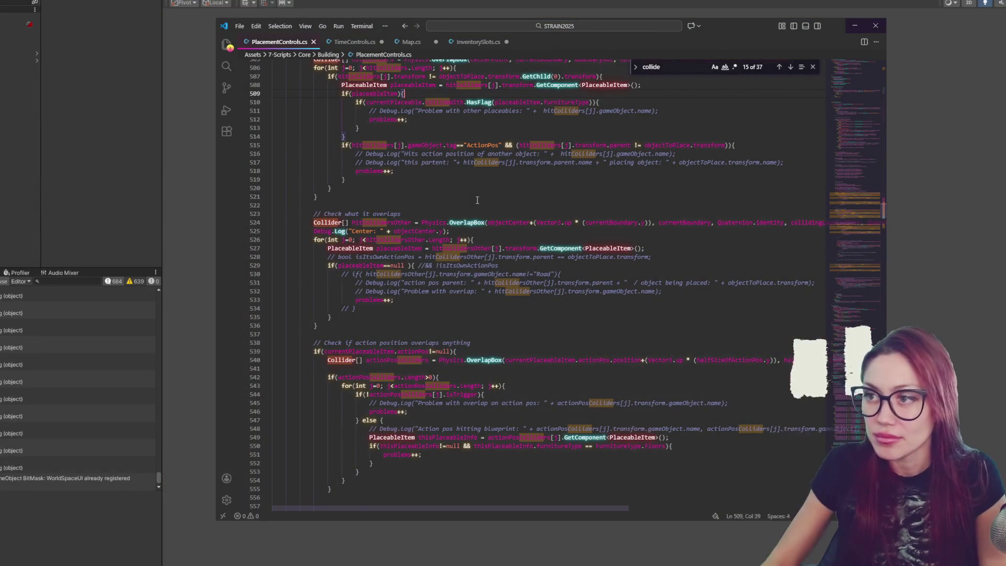
# Step: Close the collide search, move into the overlap checks at lines 524 and 533, then open Windows search
pyautogui.click(813, 67)
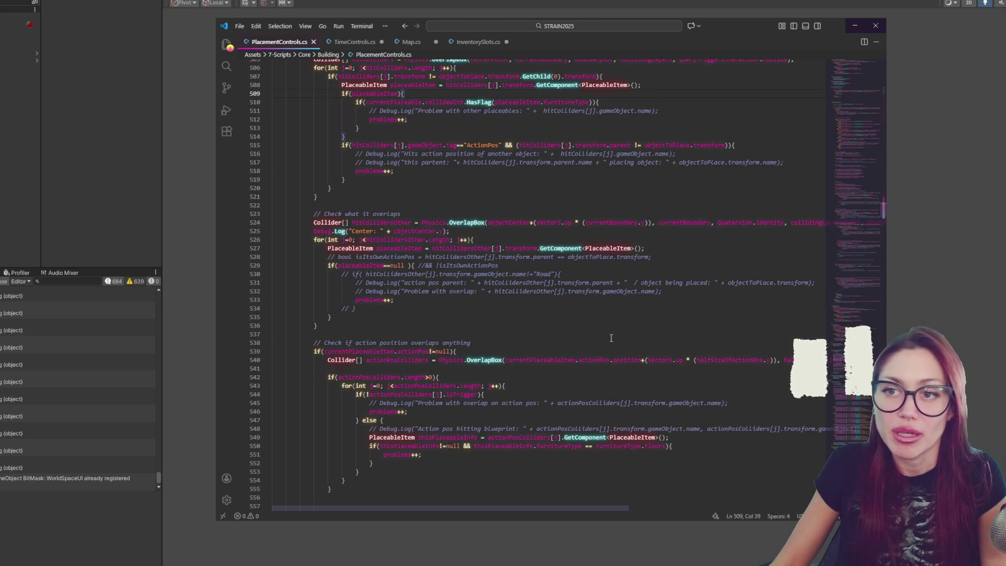
pyautogui.scroll(3, 611, 338)
pyautogui.click(535, 290)
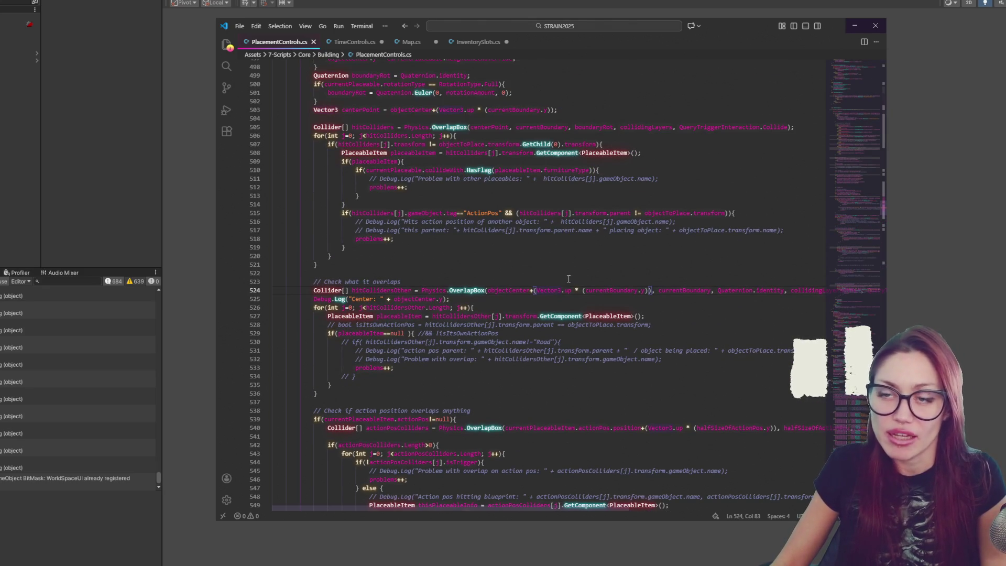
pyautogui.scroll(-3, 550, 263)
pyautogui.click(550, 274)
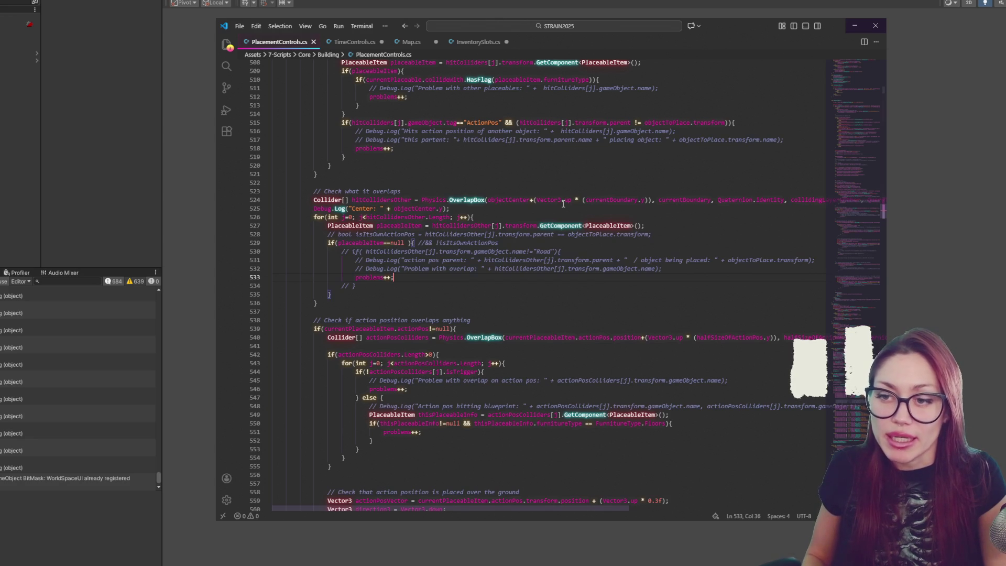
pyautogui.scroll(-2, 564, 204)
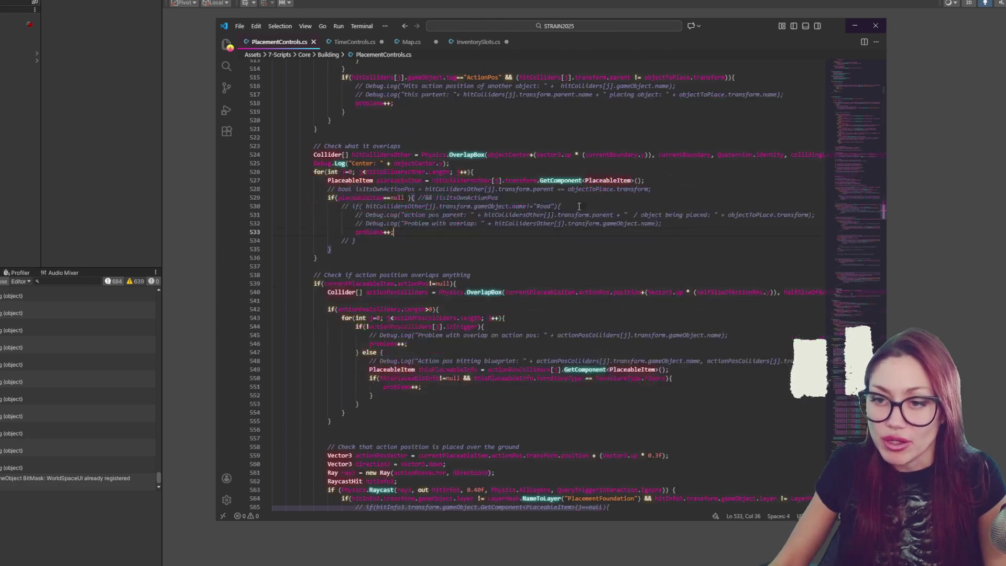
pyautogui.scroll(-3, 488, 175)
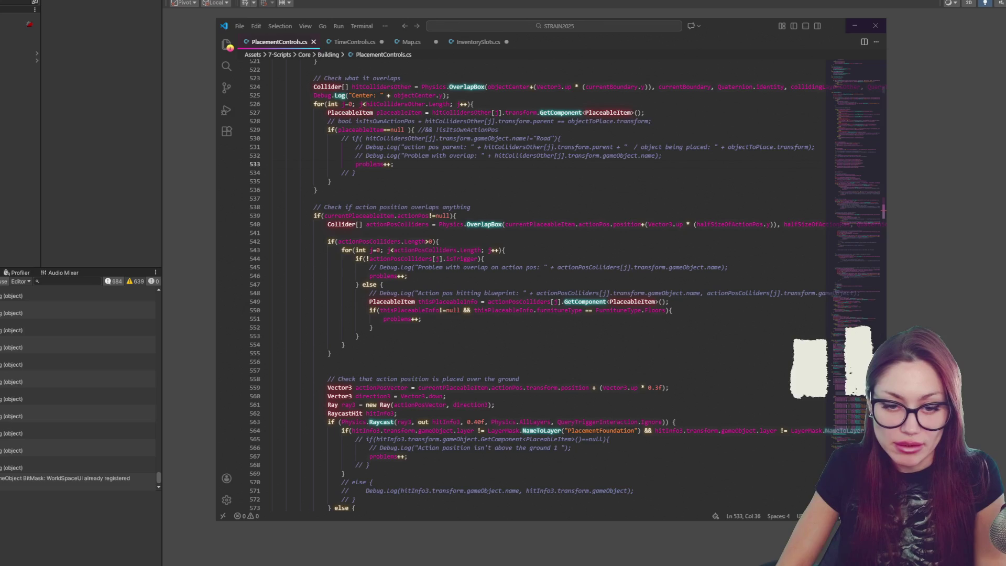
pyautogui.press('super')
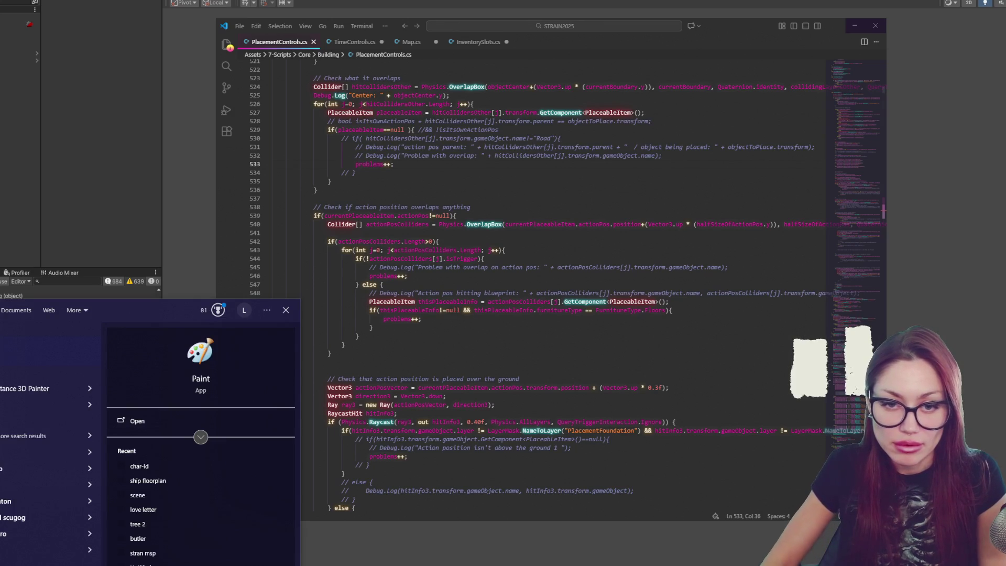
# Step: Launch Paint and draw a circle in the middle of the canvas with the Oval tool
pyautogui.press('Escape')
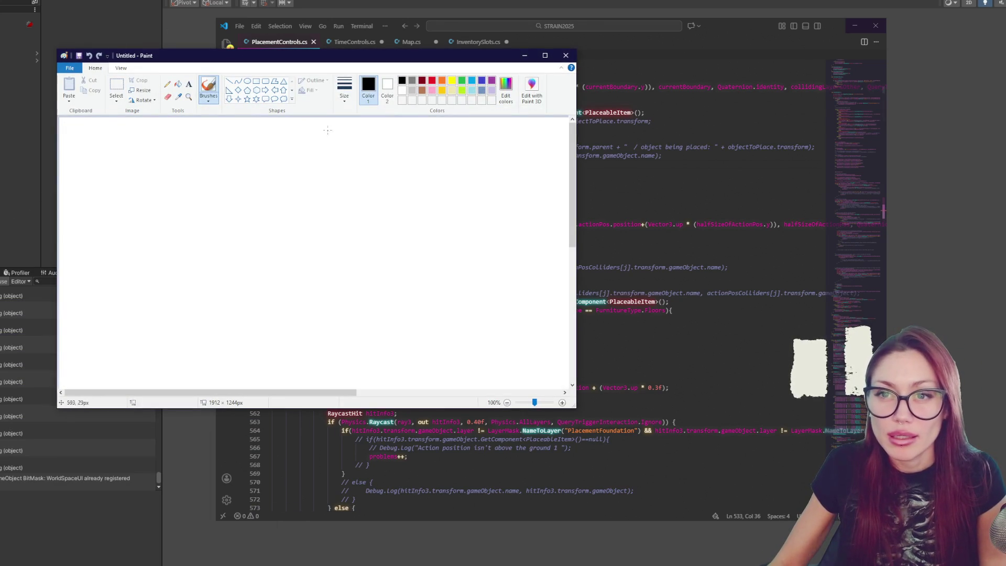
pyautogui.click(246, 81)
pyautogui.moveTo(261, 218); pyautogui.dragTo(535, 385)
pyautogui.scroll(-3, 505, 328)
pyautogui.scroll(2, 507, 323)
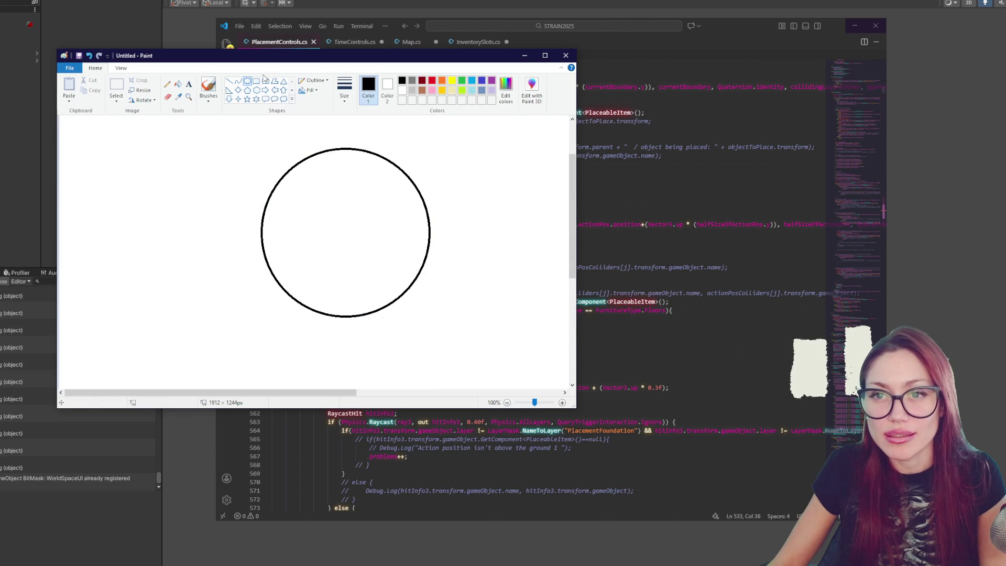
# Step: Add two radii forming a thin wedge plus a redrawn diagonal radius, then minimise Paint
pyautogui.click(229, 82)
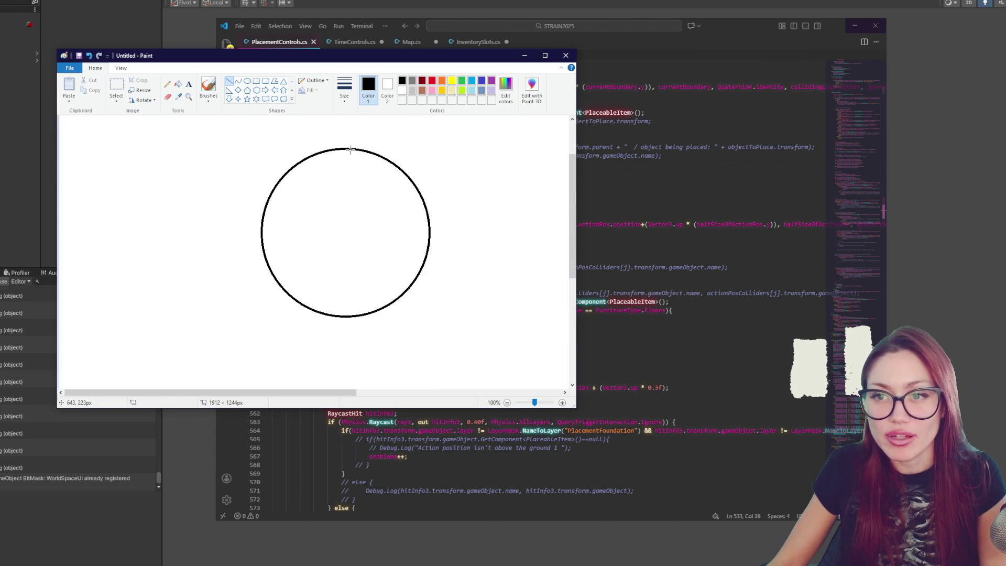
pyautogui.moveTo(343, 147); pyautogui.dragTo(346, 235)
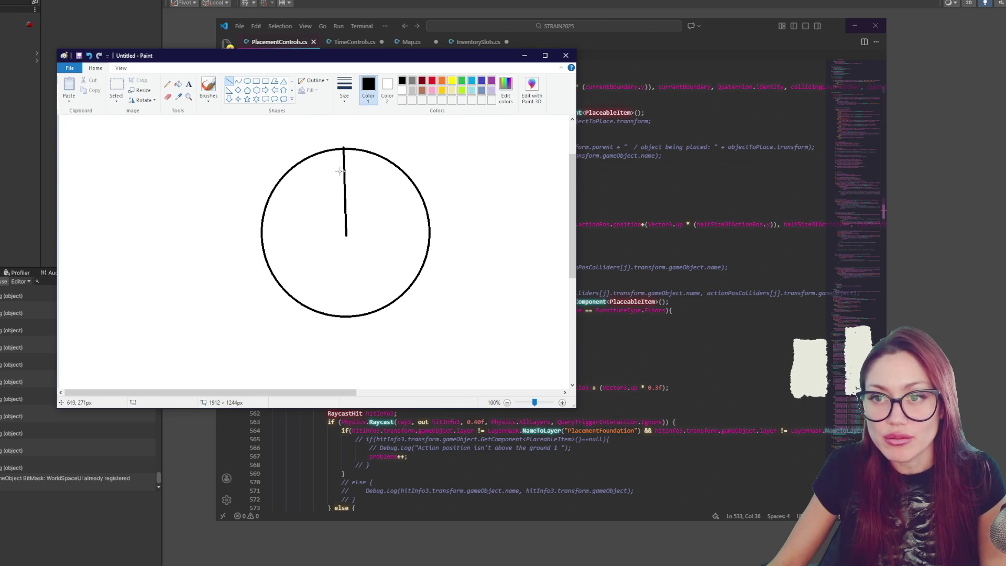
pyautogui.moveTo(350, 147); pyautogui.dragTo(347, 236)
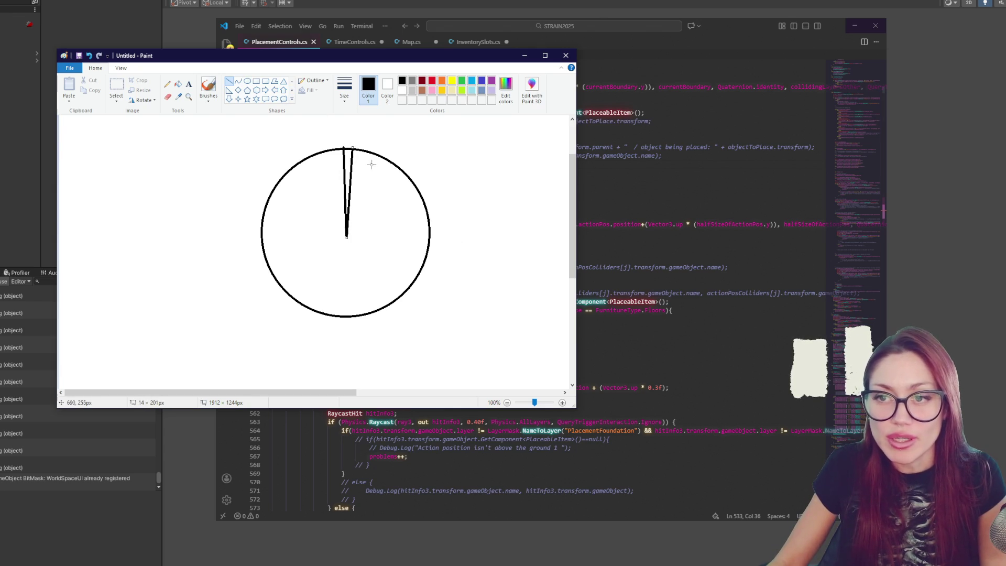
pyautogui.moveTo(405, 173); pyautogui.dragTo(347, 236)
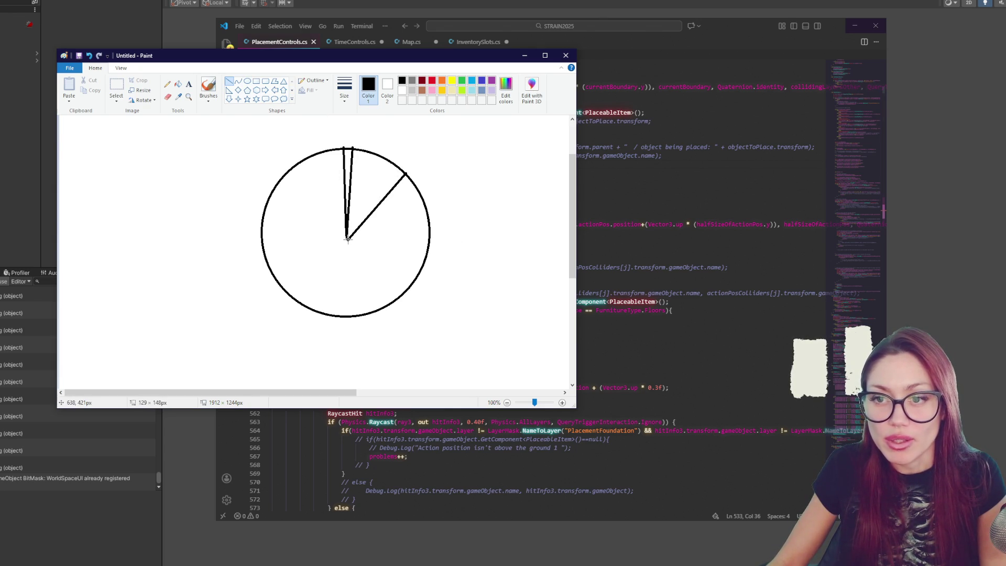
pyautogui.hotkey('ctrl', 'z')
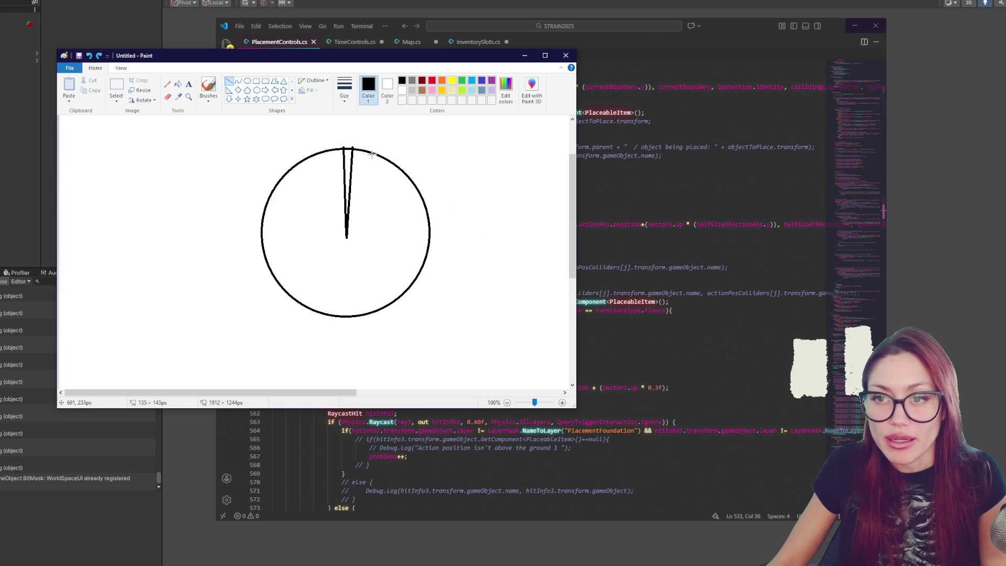
pyautogui.moveTo(411, 180); pyautogui.dragTo(346, 236)
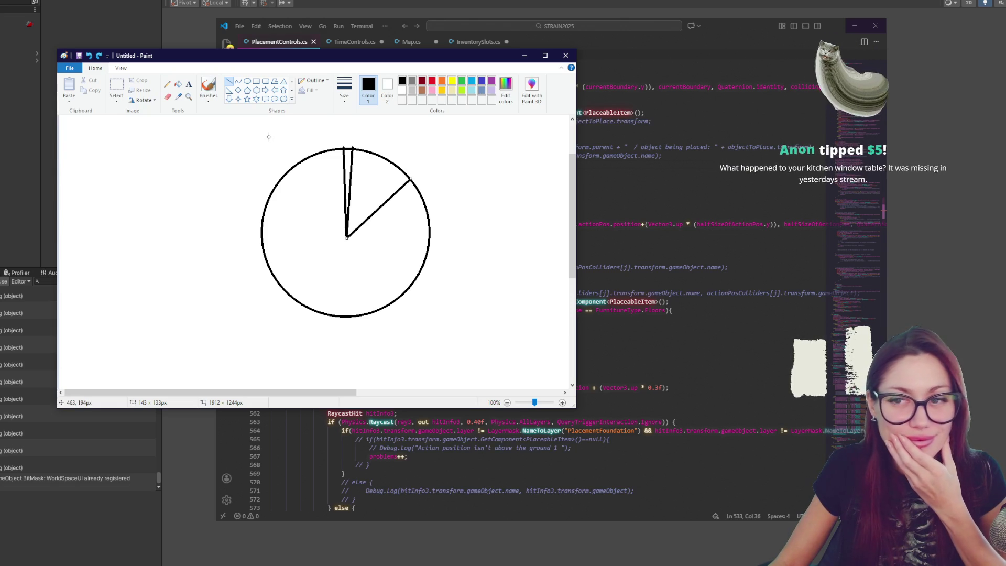
pyautogui.press('super+Down')
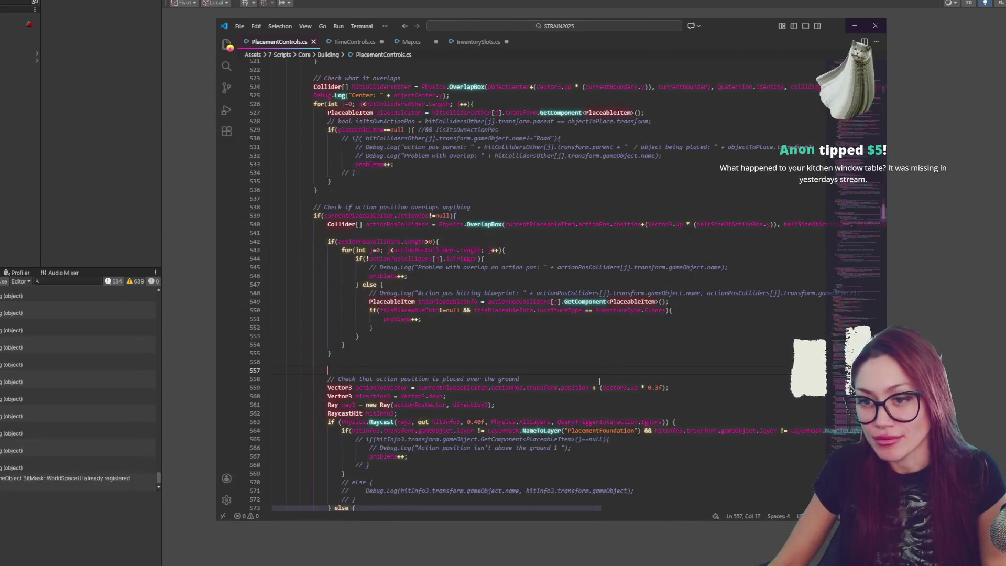
pyautogui.scroll(-3, 451, 313)
pyautogui.scroll(-4, 451, 313)
# Step: Move to line 571's ground check, then bring the Paint sketch back up
pyautogui.click(451, 310)
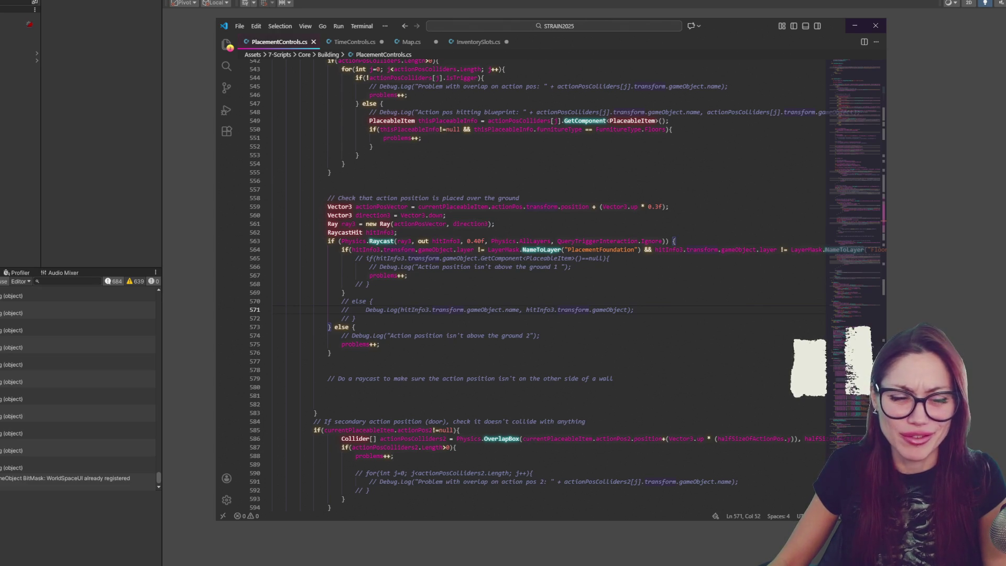
pyautogui.hotkey('alt', 'Tab')
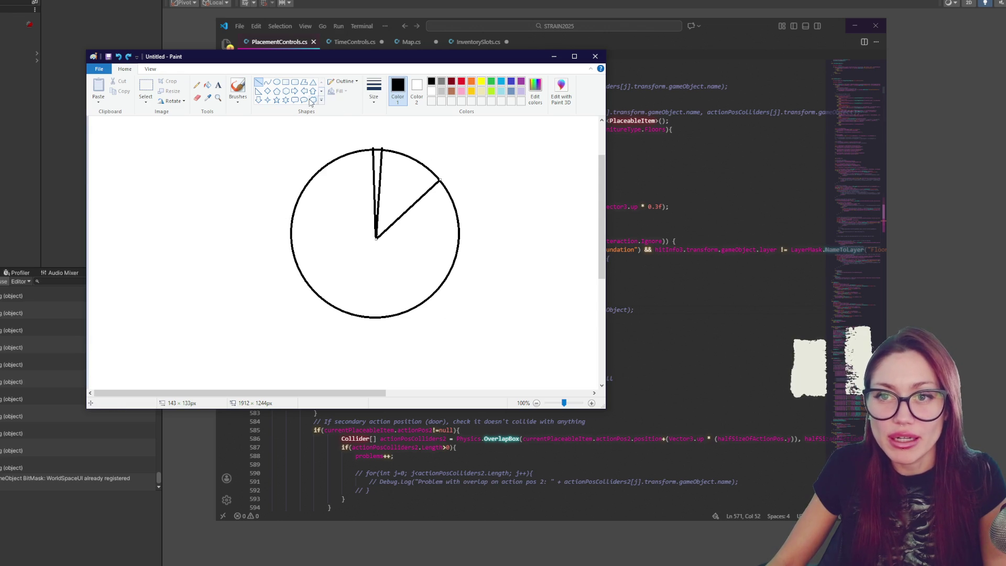
# Step: Close the Paint sketch without saving and place the cursor at the end of line 571
pyautogui.click(238, 88)
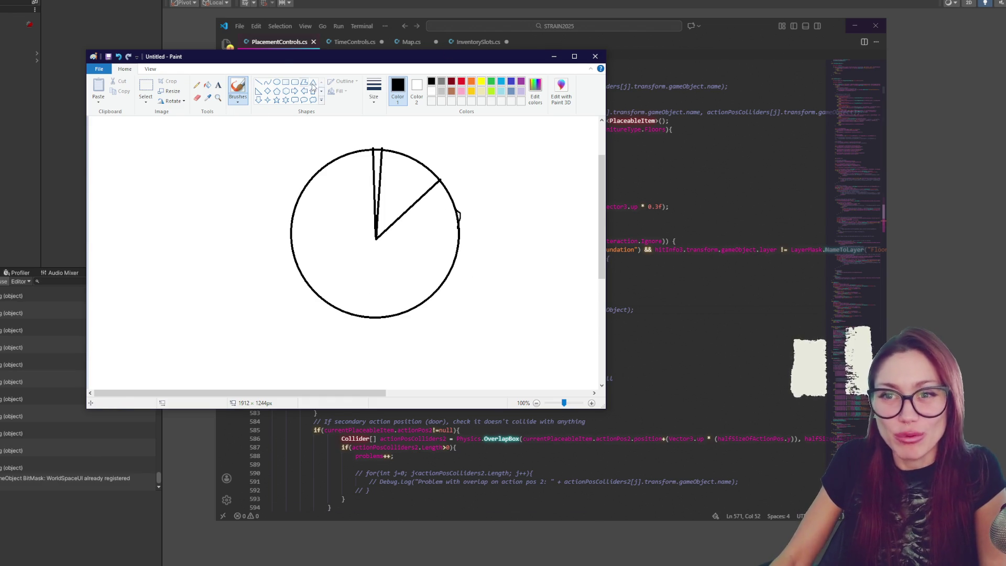
pyautogui.click(595, 56)
pyautogui.click(358, 234)
pyautogui.click(623, 315)
pyautogui.click(658, 306)
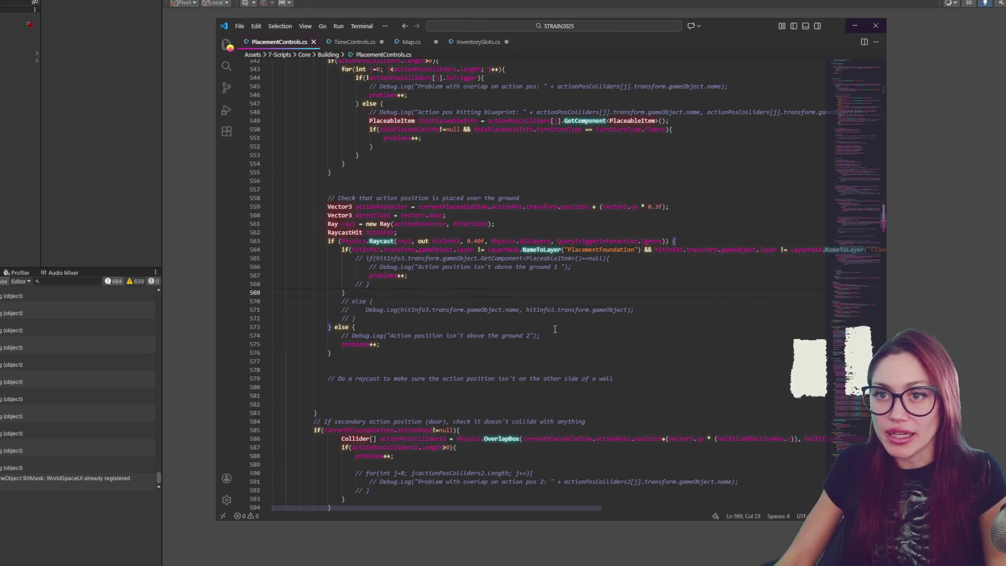
pyautogui.scroll(-2, 540, 250)
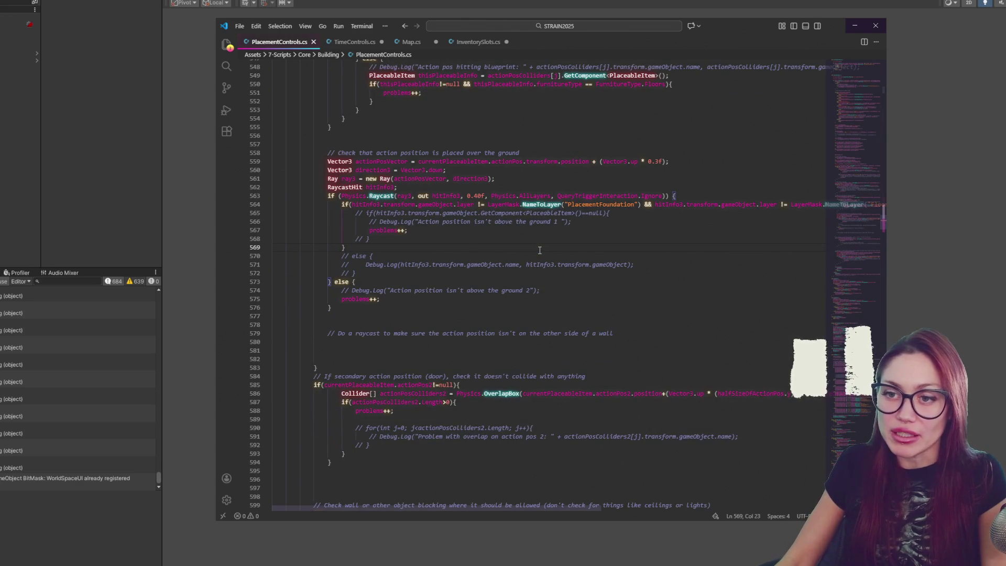
# Step: Delete the stray character on line 569 of PlacementControls.cs
pyautogui.press('BackSpace')
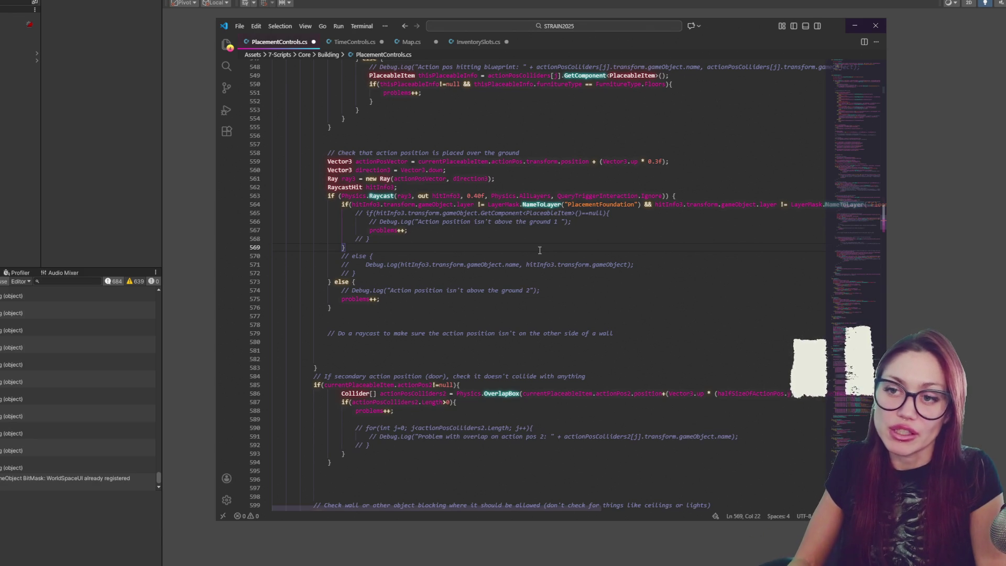
pyautogui.scroll(-3, 580, 211)
pyautogui.scroll(-3, 470, 234)
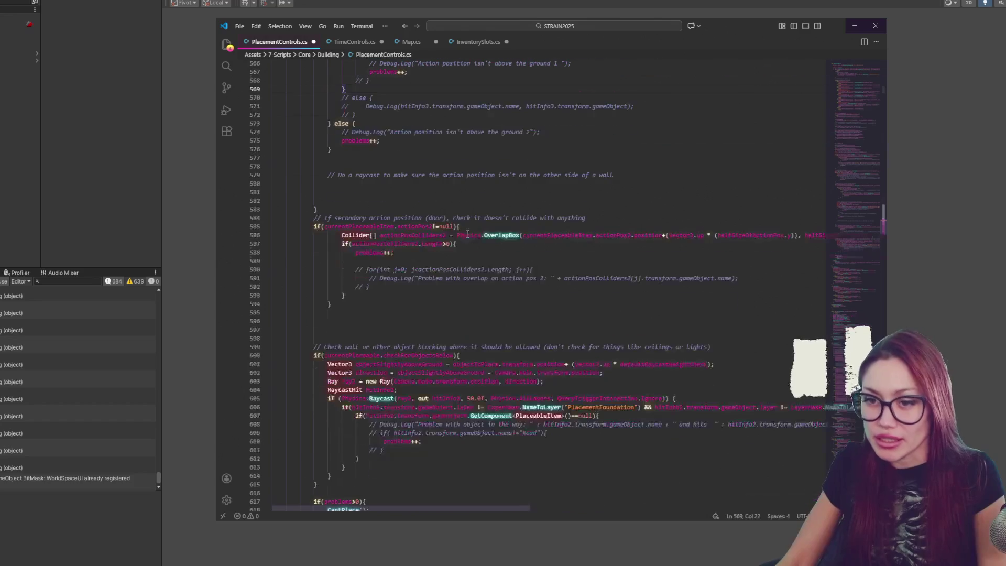
pyautogui.scroll(-3, 559, 269)
pyautogui.scroll(10, 511, 236)
pyautogui.scroll(10, 471, 205)
pyautogui.scroll(5, 423, 163)
pyautogui.scroll(8, 424, 162)
pyautogui.scroll(8, 472, 181)
pyautogui.scroll(6, 534, 197)
pyautogui.scroll(8, 639, 222)
pyautogui.scroll(4, 639, 221)
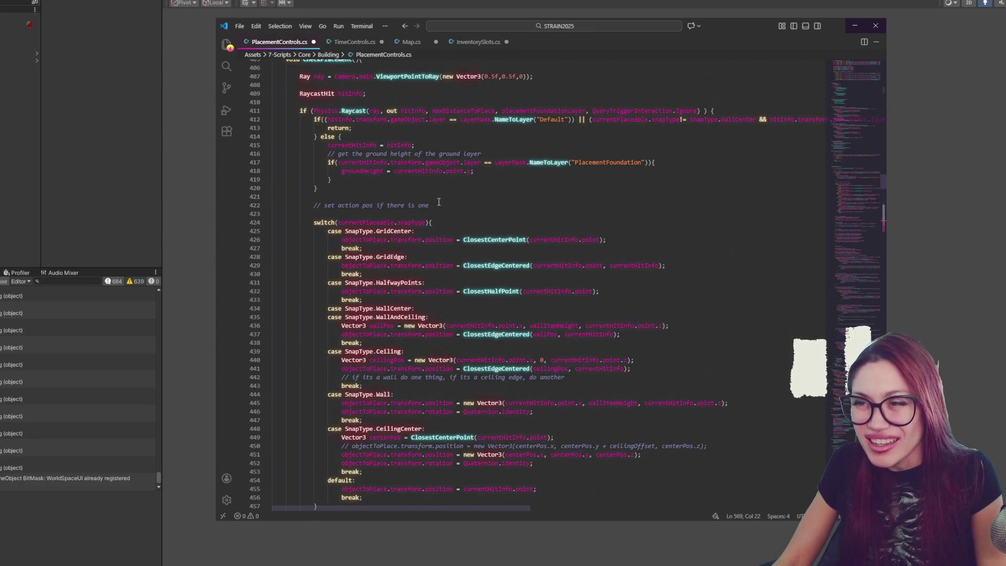
pyautogui.scroll(-9, 431, 201)
pyautogui.scroll(-9, 441, 191)
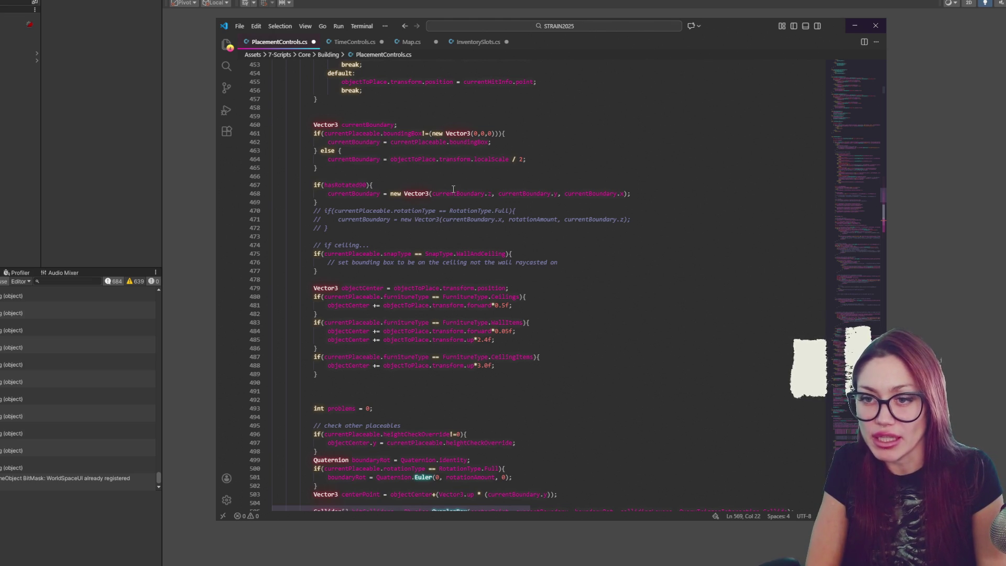
pyautogui.scroll(-5, 408, 211)
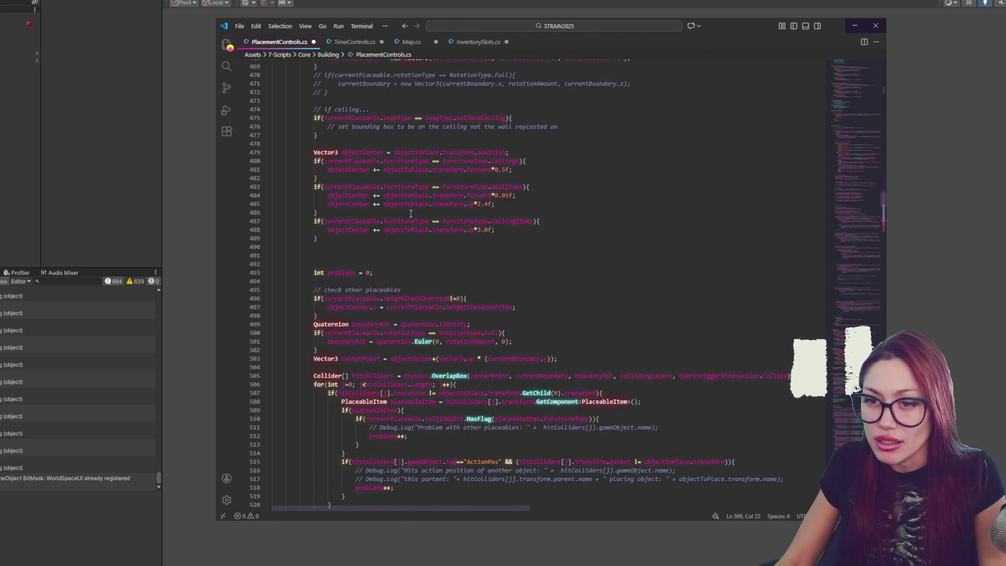
pyautogui.scroll(-6, 410, 214)
pyautogui.scroll(-6, 408, 219)
pyautogui.scroll(-6, 404, 226)
pyautogui.scroll(-6, 400, 233)
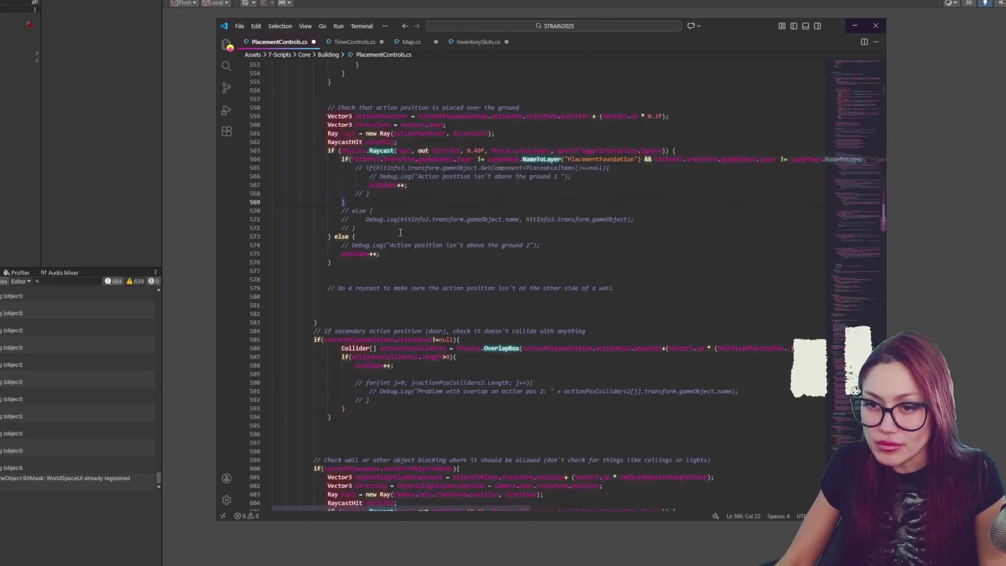
pyautogui.click(91, 163)
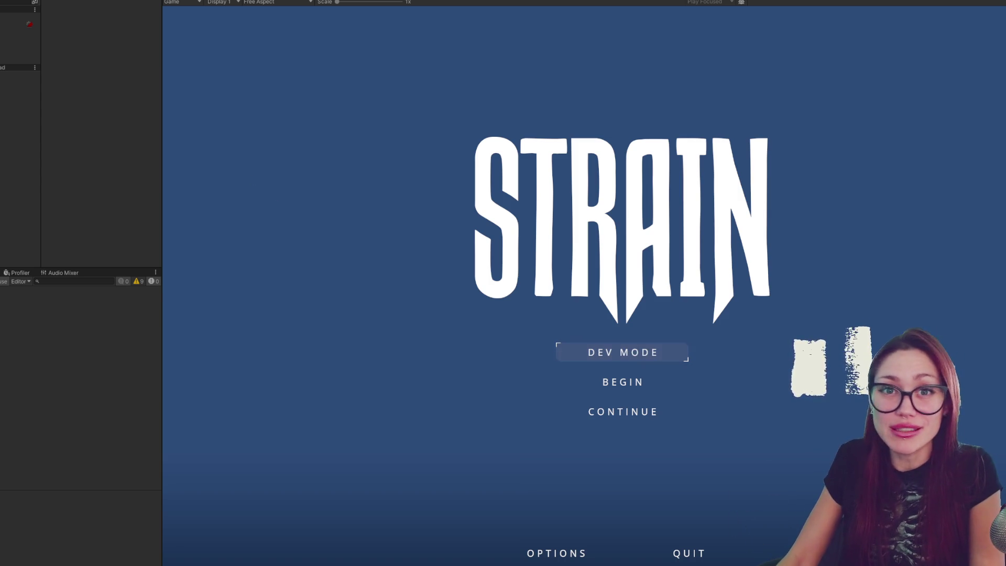
# Step: Widen the Game view, then begin a new game from the STRAIN title menu after trying Continue
pyautogui.moveTo(156, 167); pyautogui.dragTo(107, 167)
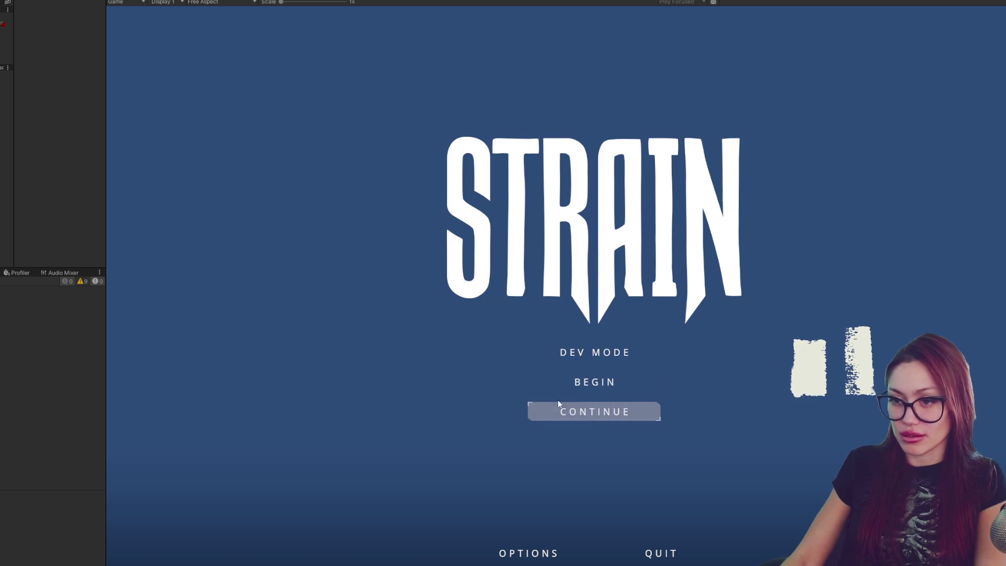
pyautogui.click(534, 410)
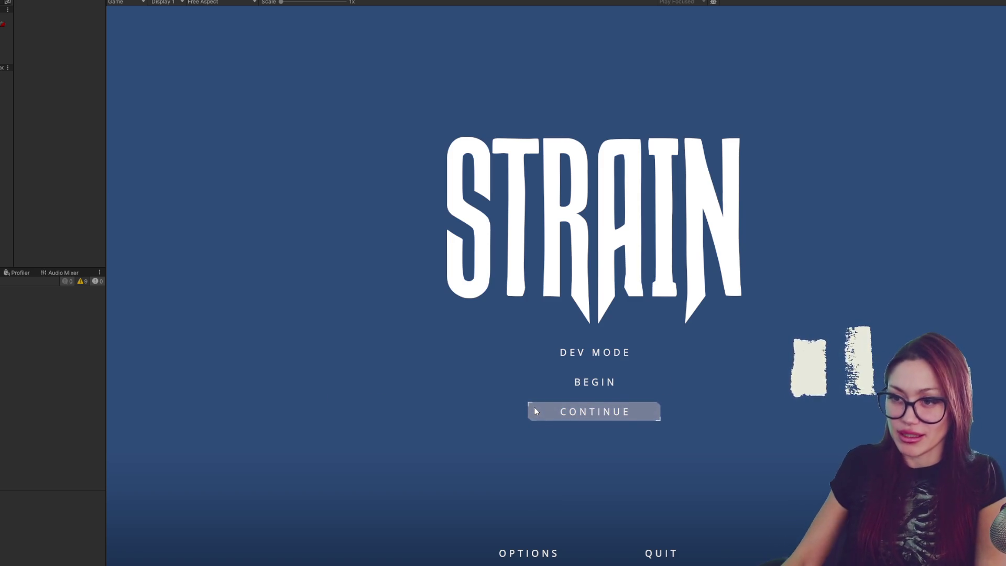
pyautogui.click(584, 388)
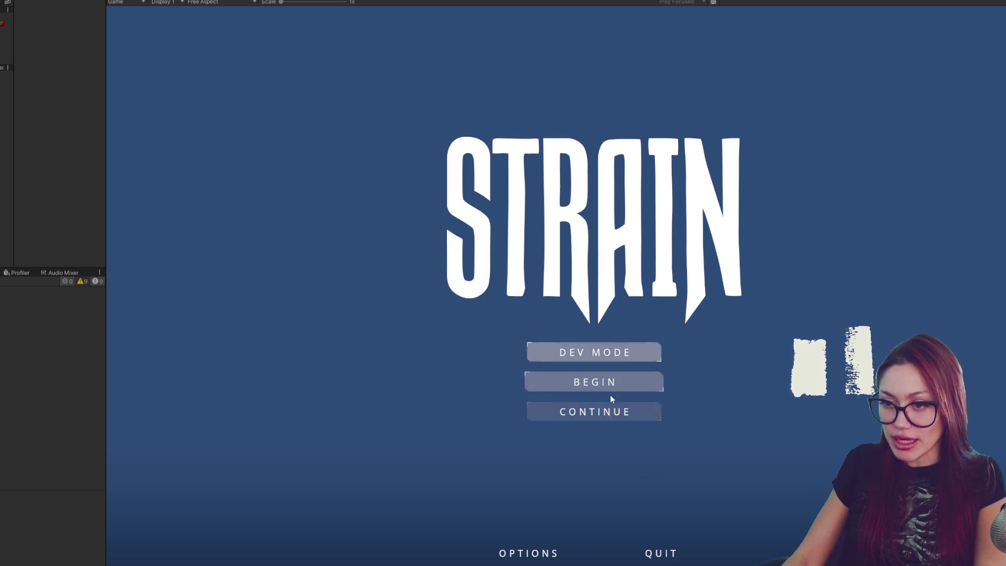
pyautogui.click(607, 410)
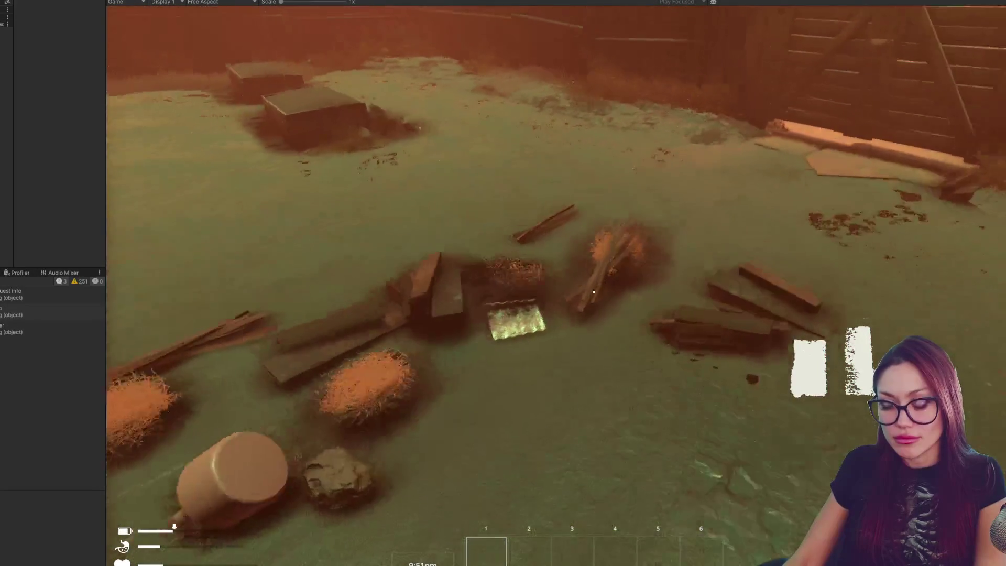
# Step: Walk through the rubble with WASD and open the in-game pause menu
pyautogui.press('d')
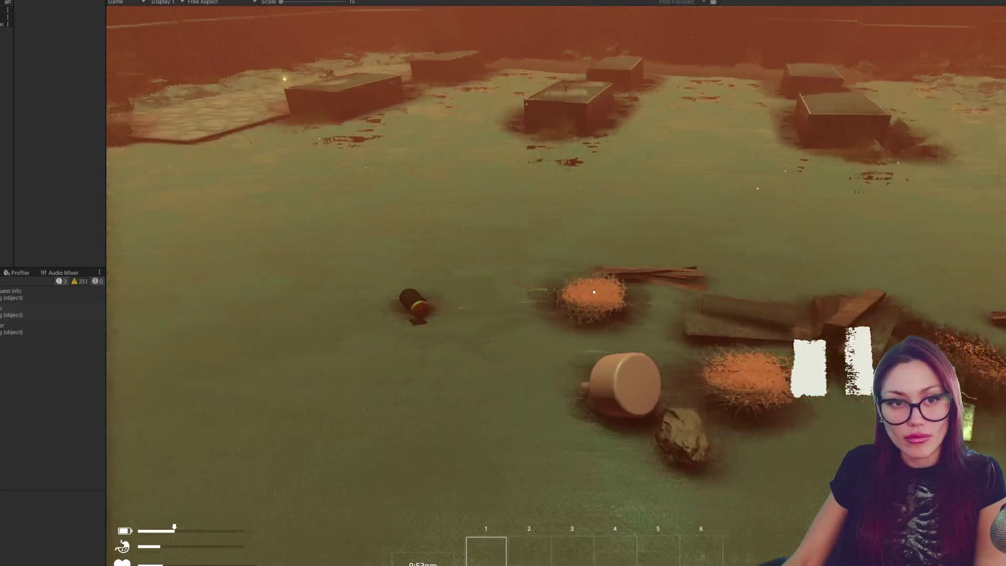
pyautogui.press('s')
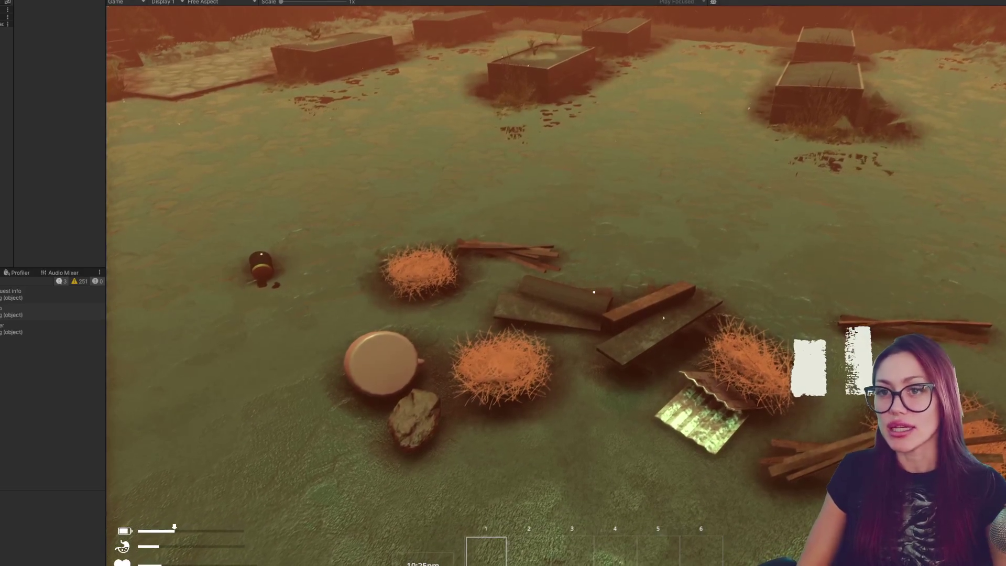
pyautogui.press('Escape')
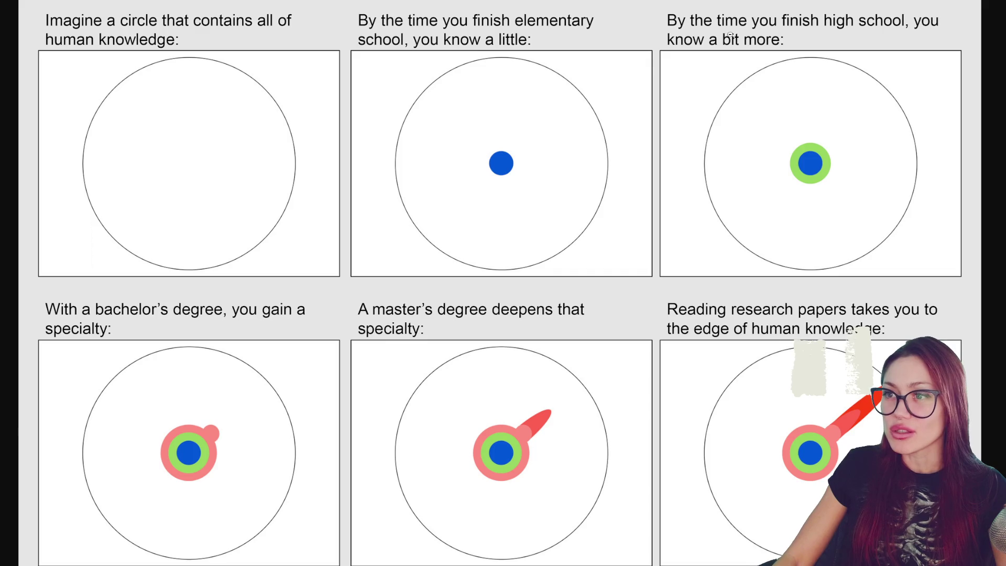
pyautogui.scroll(-3, 865, 162)
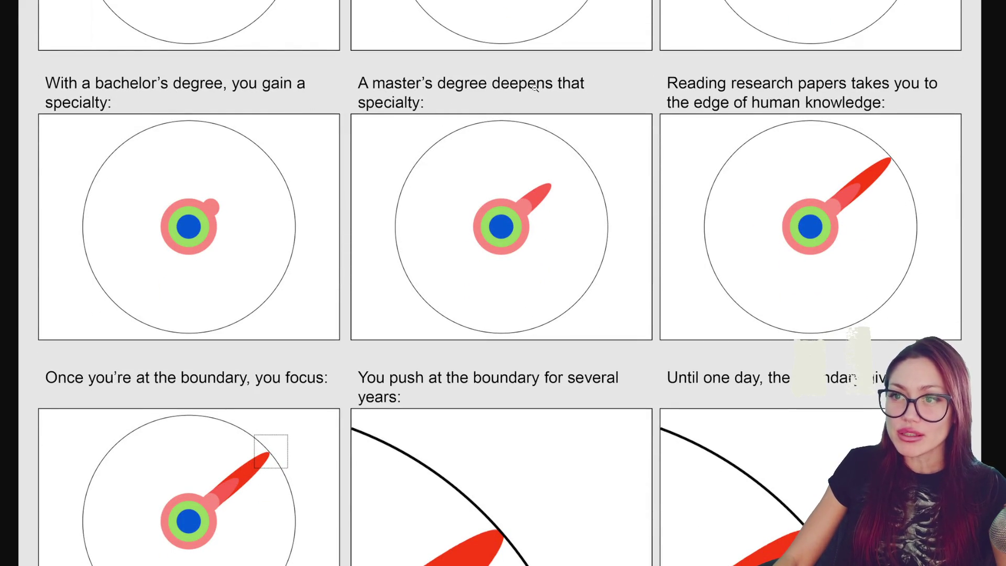
pyautogui.scroll(-1, 568, 87)
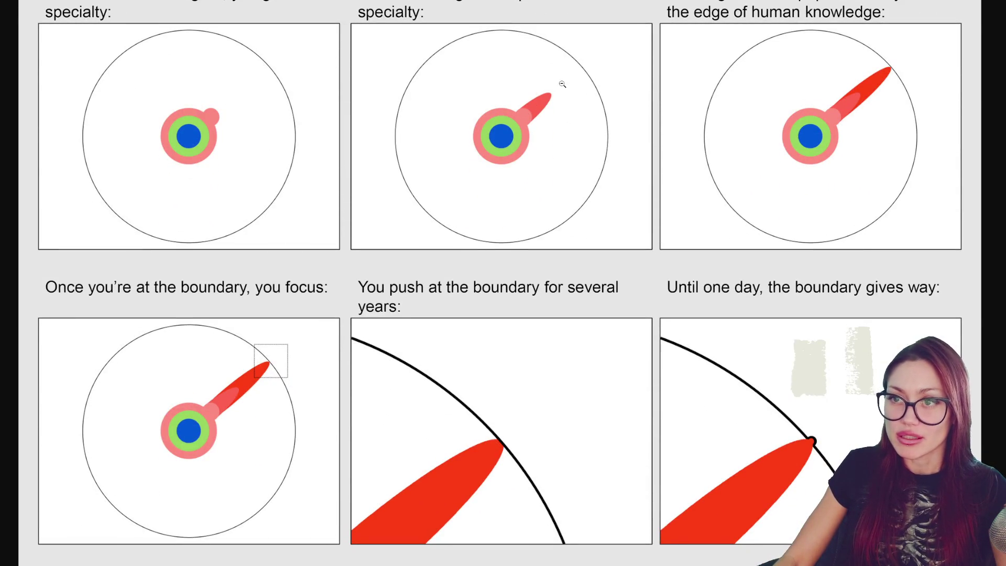
pyautogui.scroll(1, 535, 115)
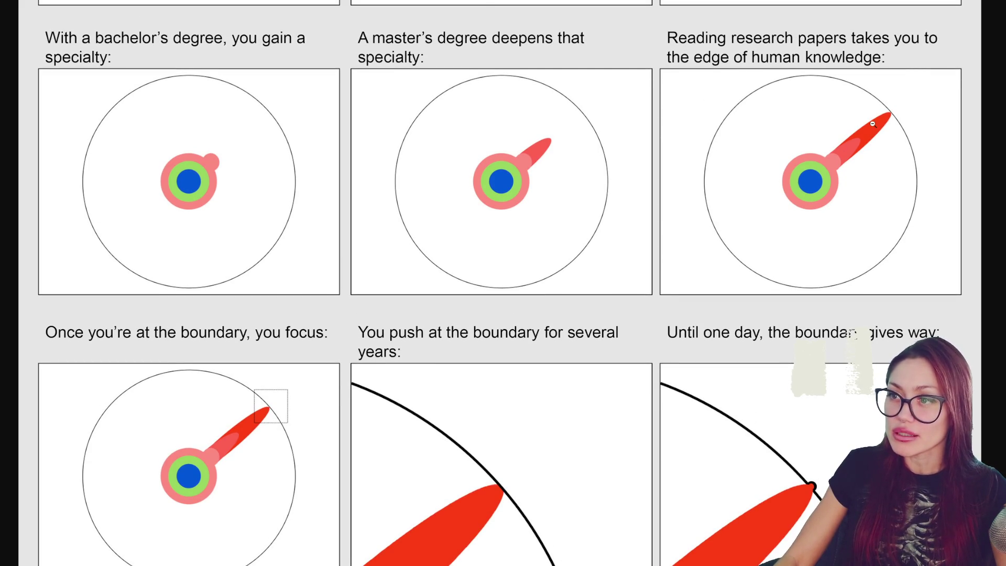
pyautogui.scroll(-2, 849, 149)
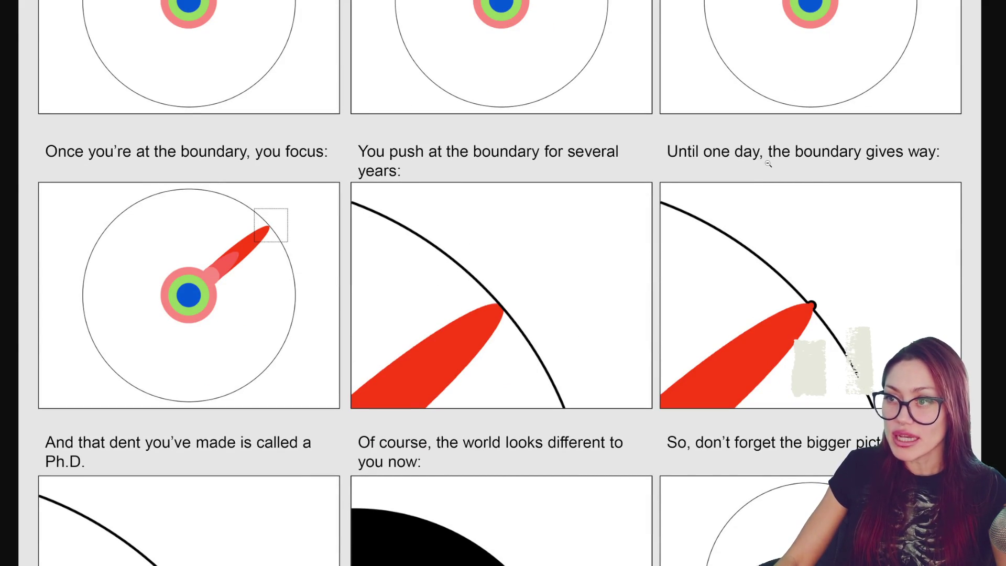
pyautogui.scroll(-2, 807, 313)
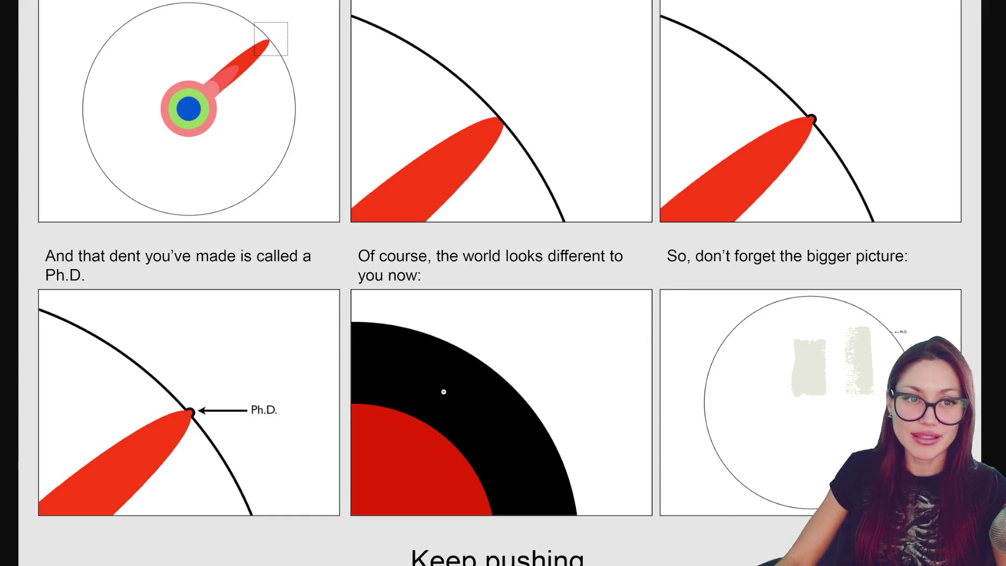
pyautogui.scroll(3, 443, 391)
pyautogui.scroll(5, 512, 389)
pyautogui.scroll(-5, 551, 370)
pyautogui.scroll(-2, 535, 338)
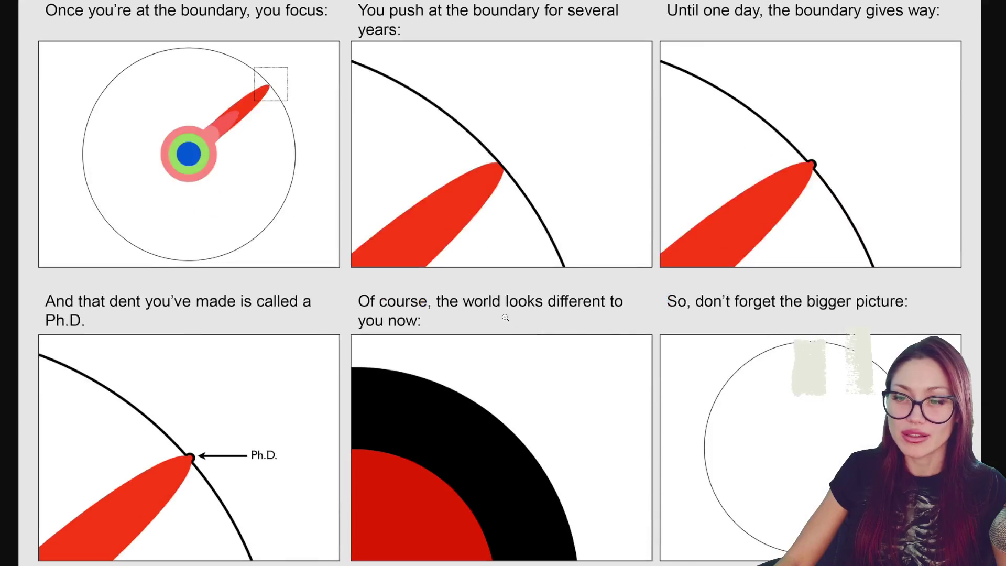
pyautogui.scroll(-1, 501, 319)
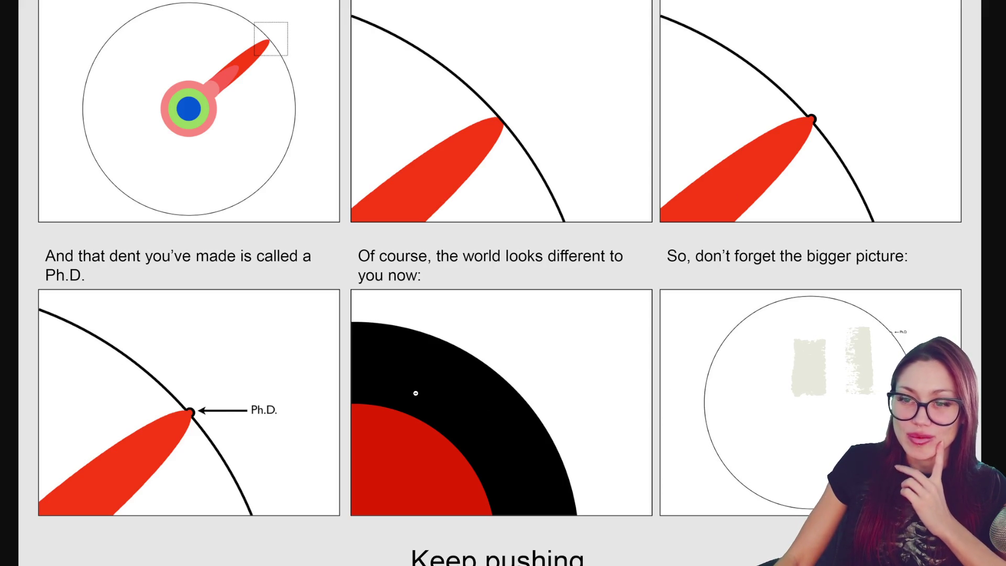
pyautogui.scroll(2, 782, 437)
pyautogui.scroll(1, 782, 437)
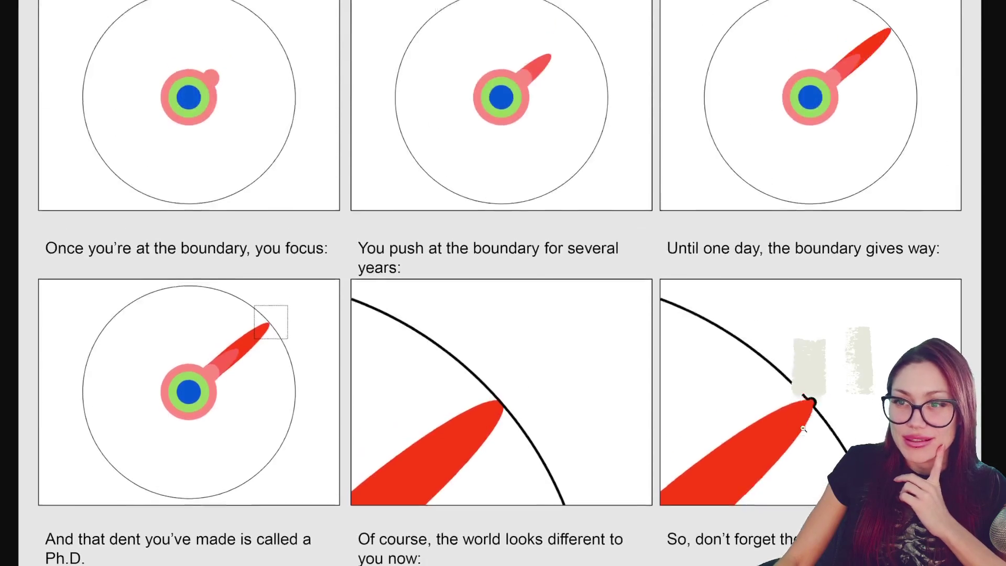
pyautogui.scroll(4, 782, 436)
pyautogui.scroll(-4, 828, 440)
pyautogui.scroll(-3, 829, 441)
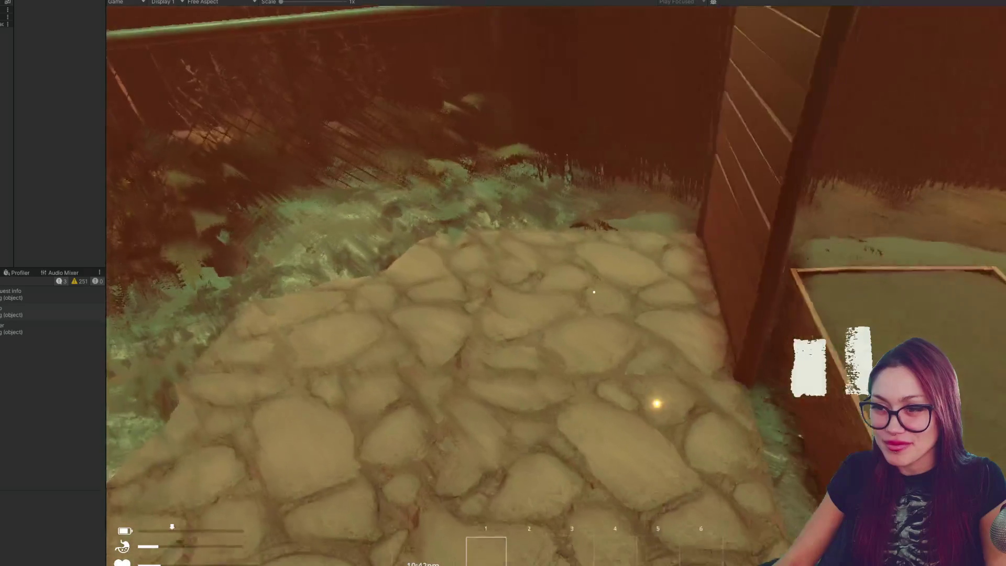
# Step: Choose the Wooden Plank Wall from the build list, then leave build mode and close the menu
pyautogui.press('Escape')
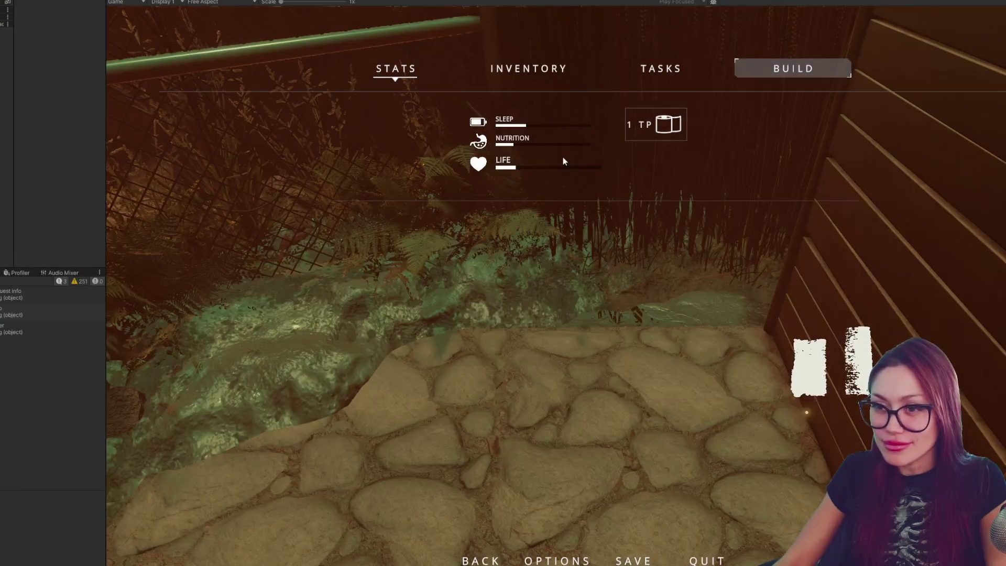
pyautogui.click(832, 69)
pyautogui.click(578, 133)
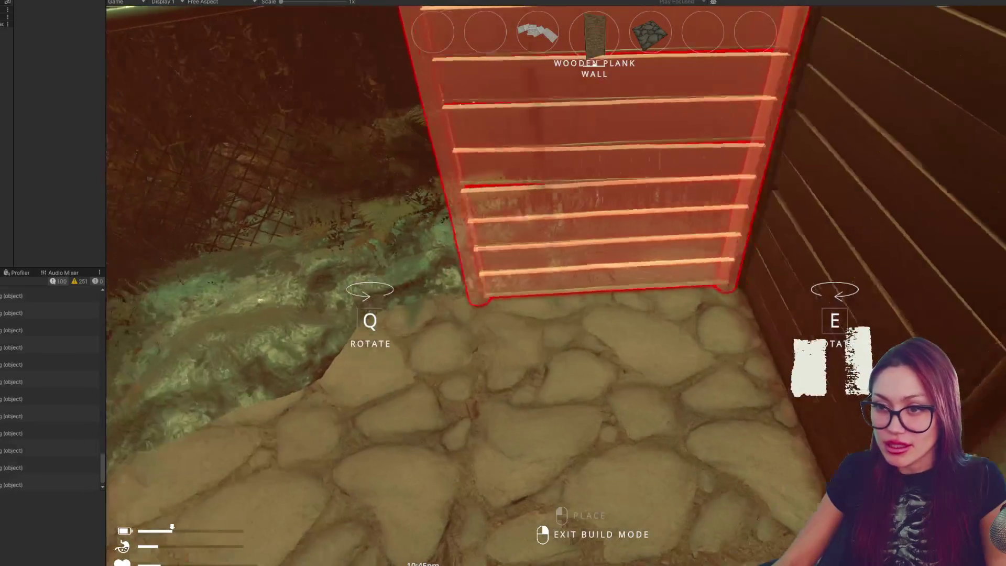
pyautogui.press('Escape')
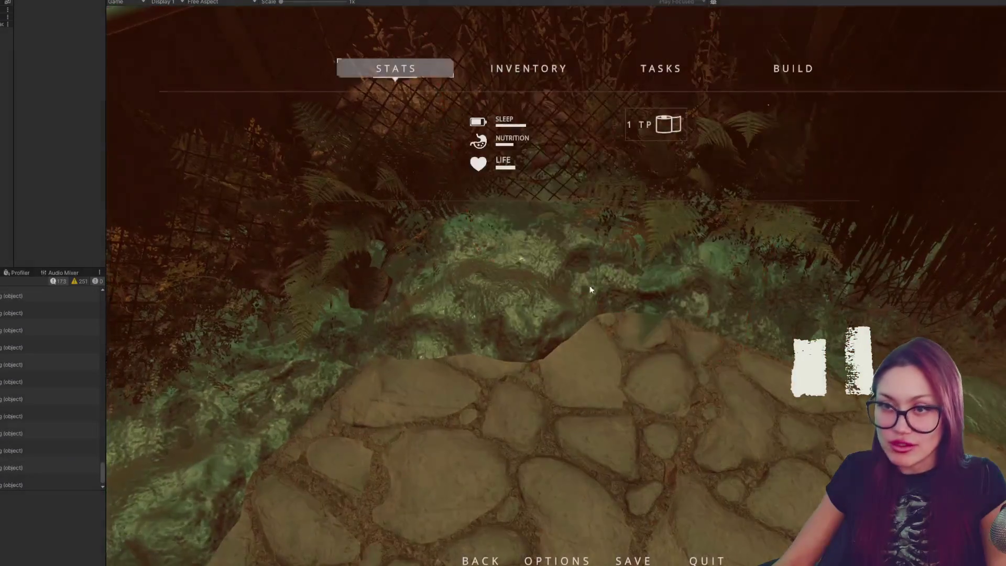
pyautogui.press('Escape')
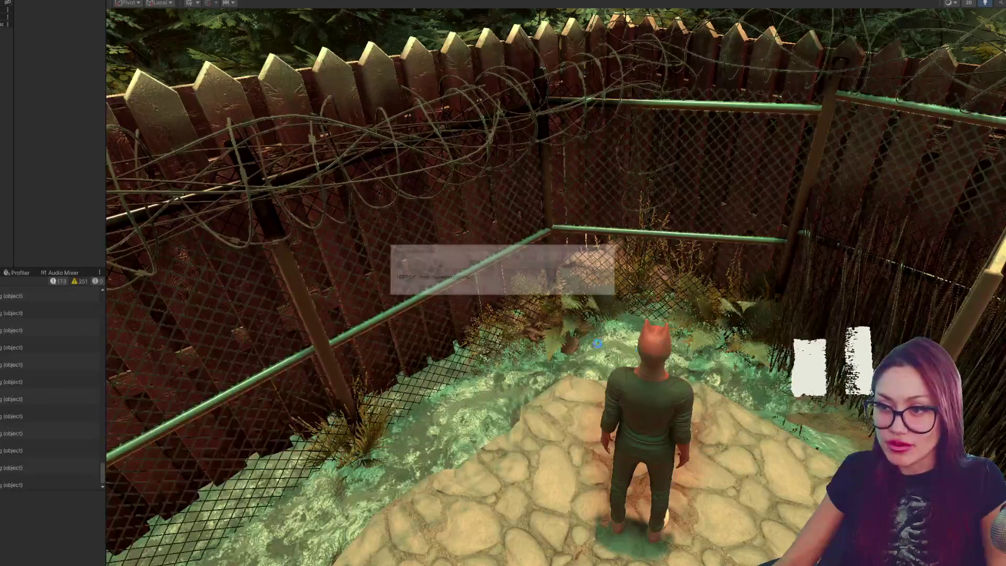
# Step: Select and frame the ground patch beside the path, disable it, and return to the game
pyautogui.click(718, 368)
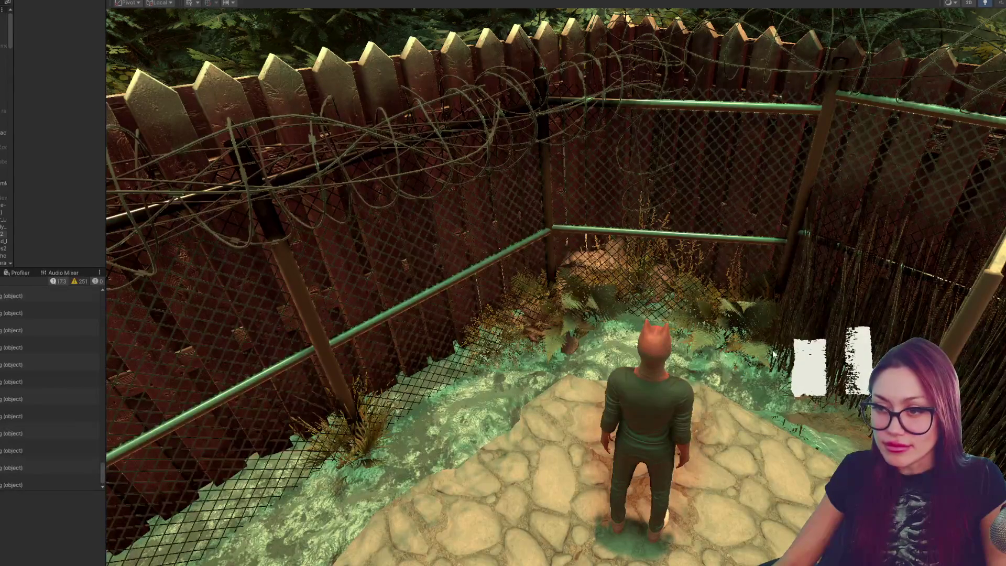
pyautogui.press('f')
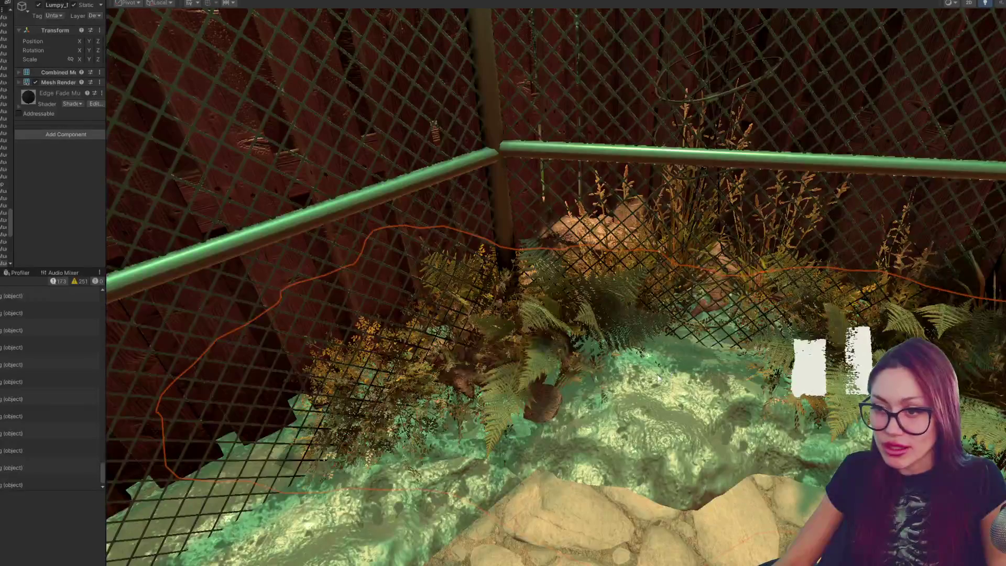
pyautogui.click(38, 5)
pyautogui.hotkey('ctrl', '2')
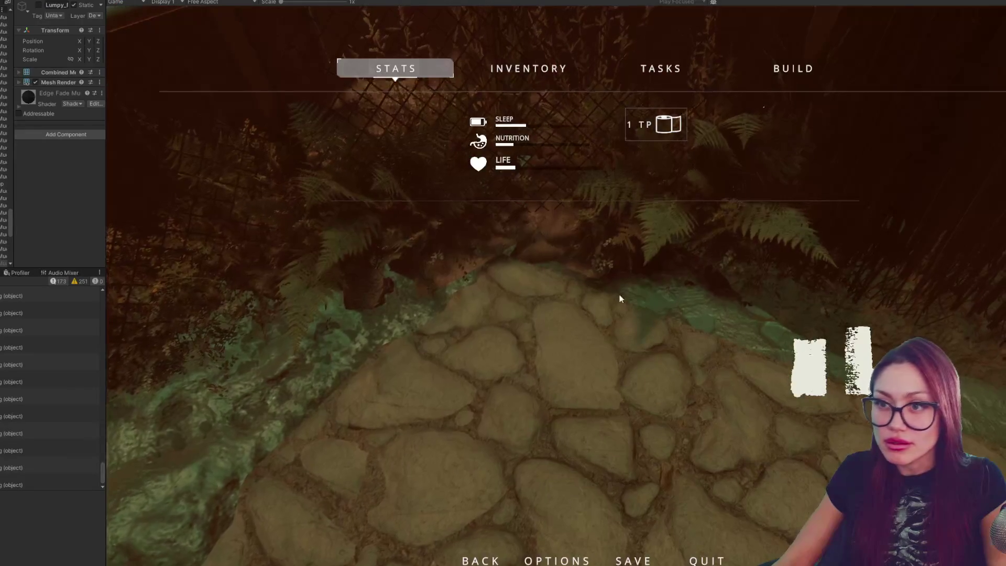
# Step: Re-enter build mode with the Wooden Plank Wall selected, then go to Scene view
pyautogui.press('Escape')
pyautogui.press('Escape')
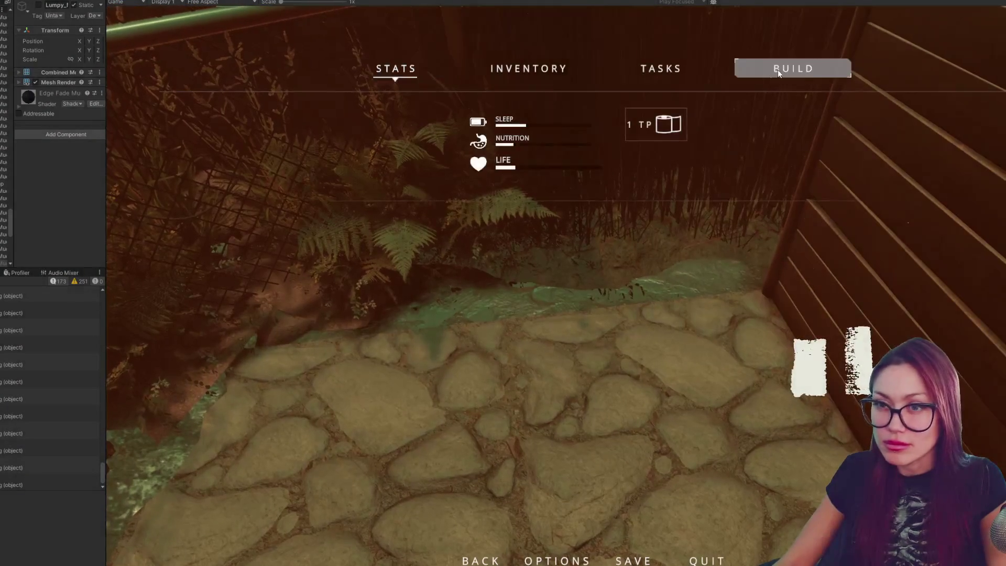
pyautogui.click(778, 70)
pyautogui.click(620, 136)
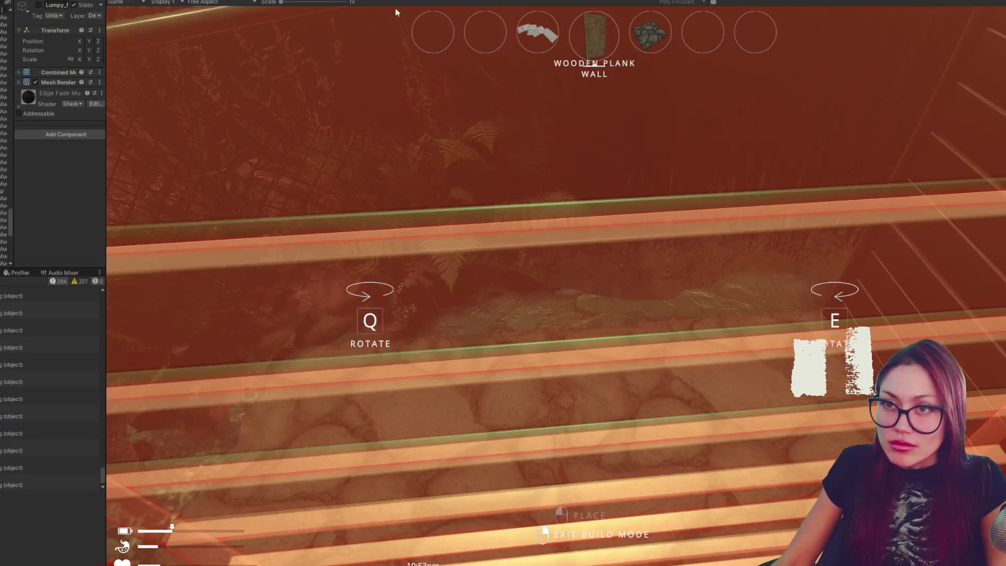
pyautogui.hotkey('ctrl', '1')
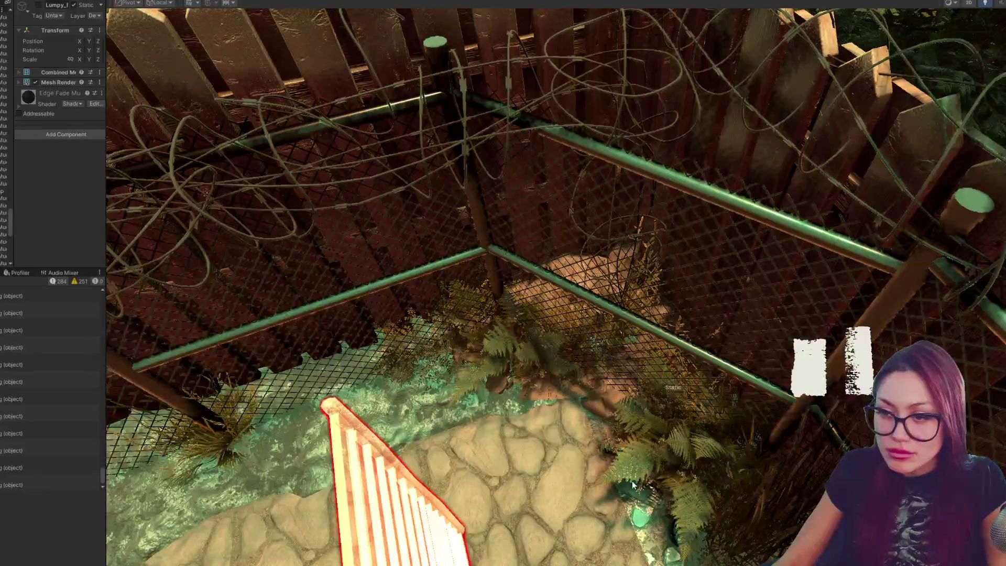
# Step: Hide a fern near the fence and the wooden plank panel in the scene
pyautogui.click(633, 470)
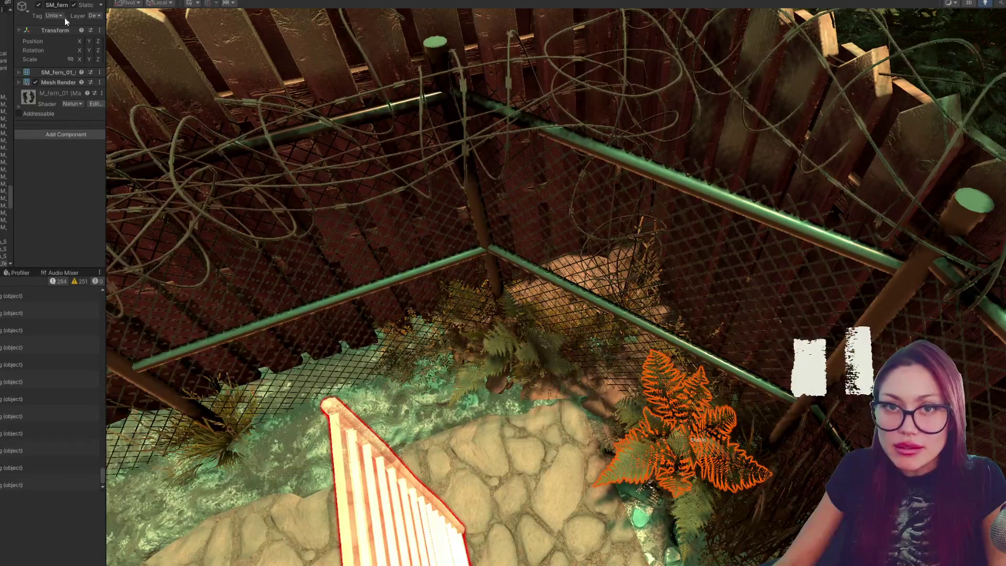
pyautogui.press('h')
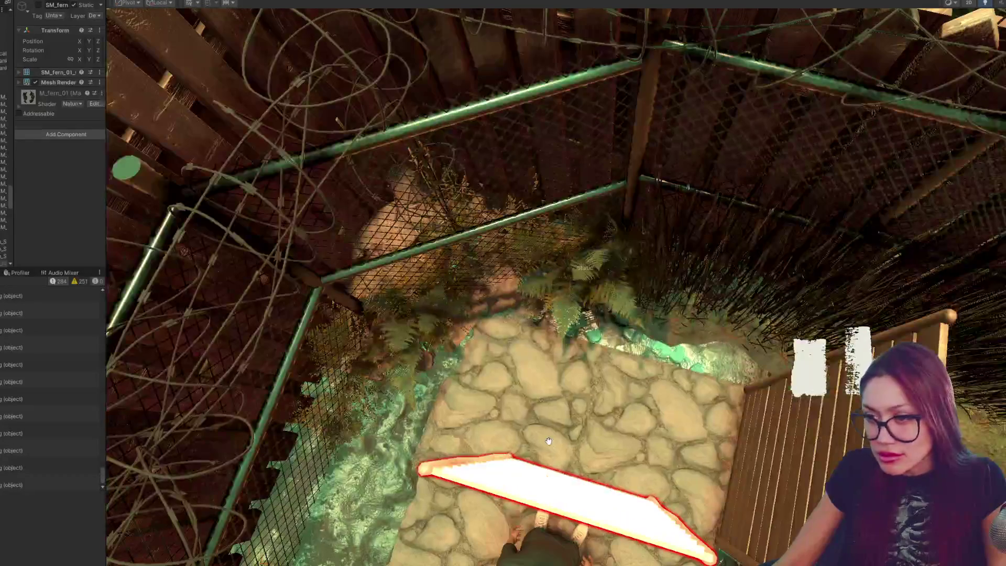
pyautogui.click(826, 417)
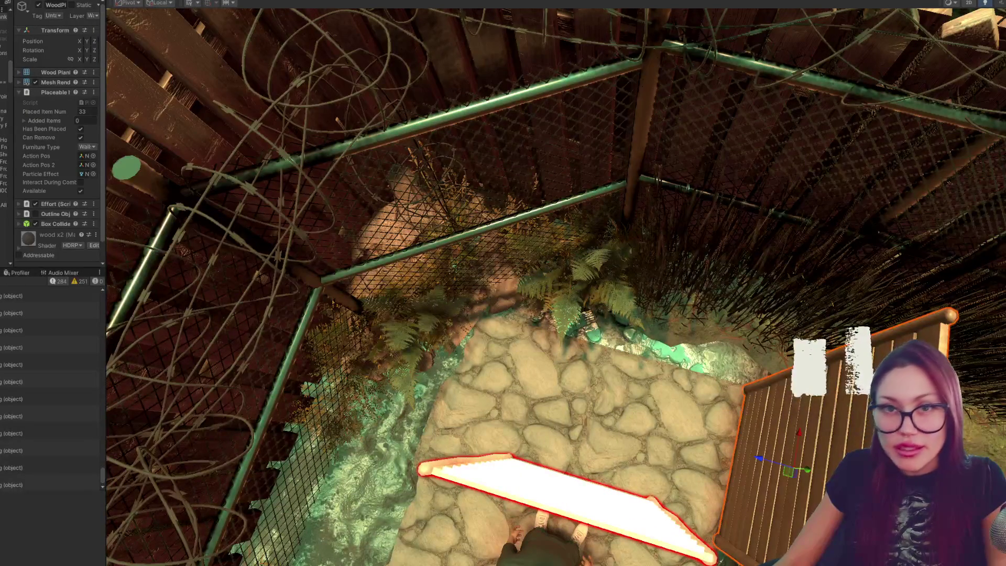
pyautogui.press('h')
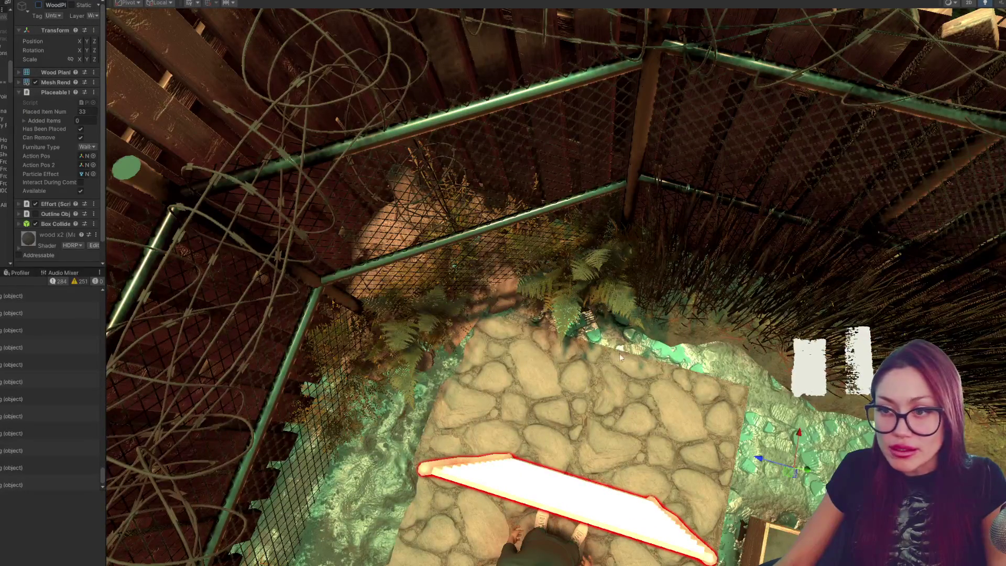
# Step: Return to the running game and right-click to exit build mode into the pause menu
pyautogui.click(244, 2)
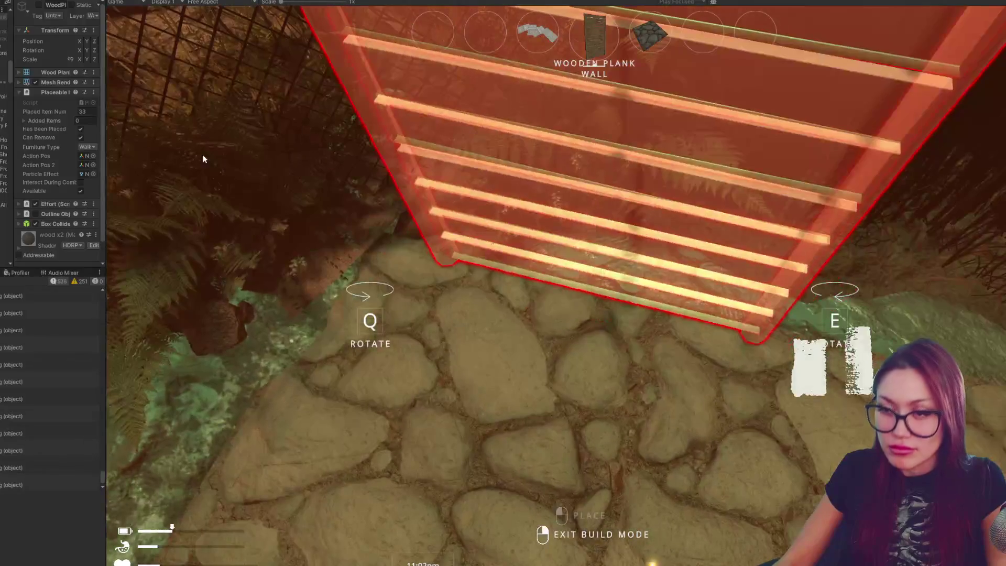
pyautogui.rightClick(203, 148)
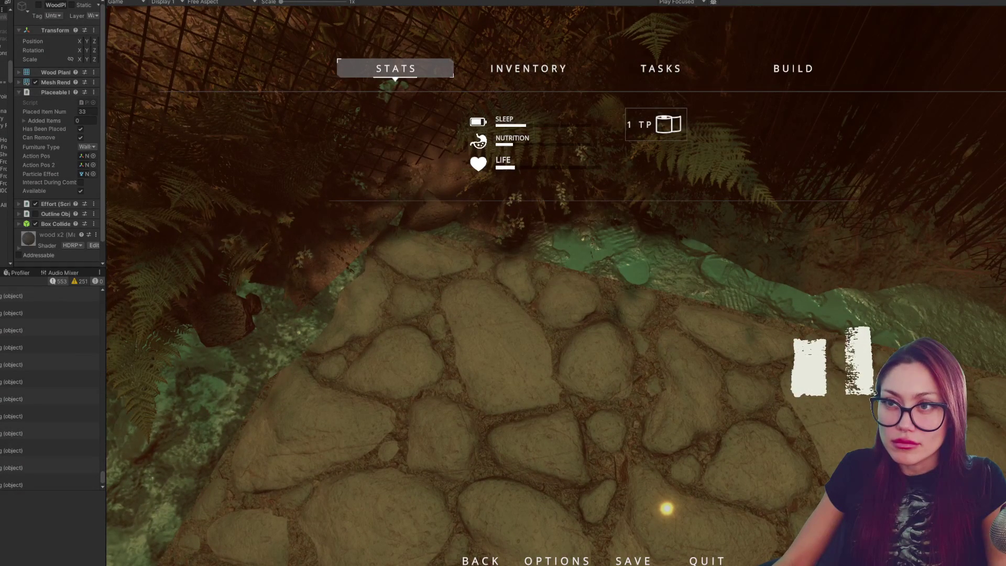
# Step: Back in the Scene view, disable the whole Ferns group and the Bush_01 bush beside the path
pyautogui.press('Escape')
pyautogui.hotkey('ctrl', '1')
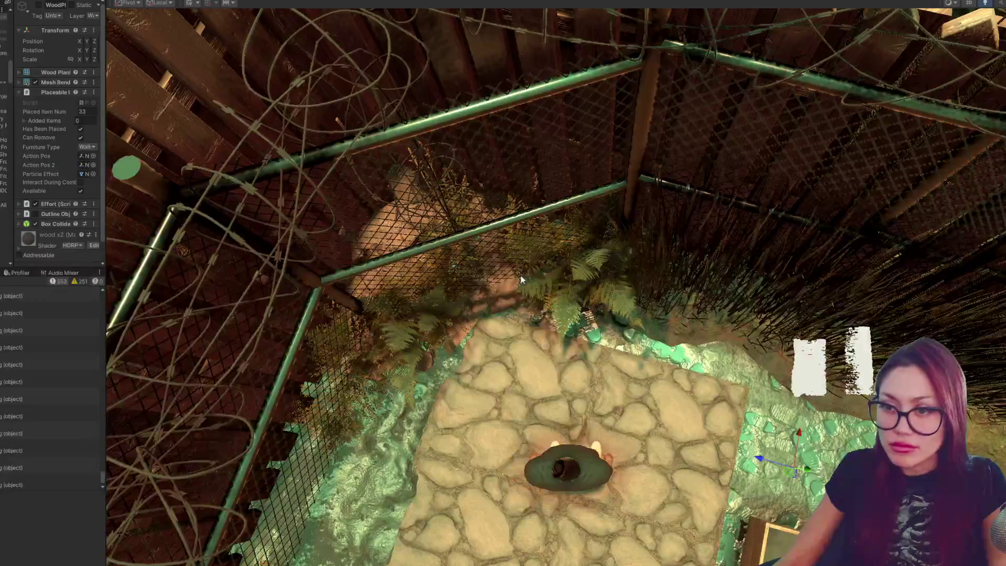
pyautogui.click(562, 330)
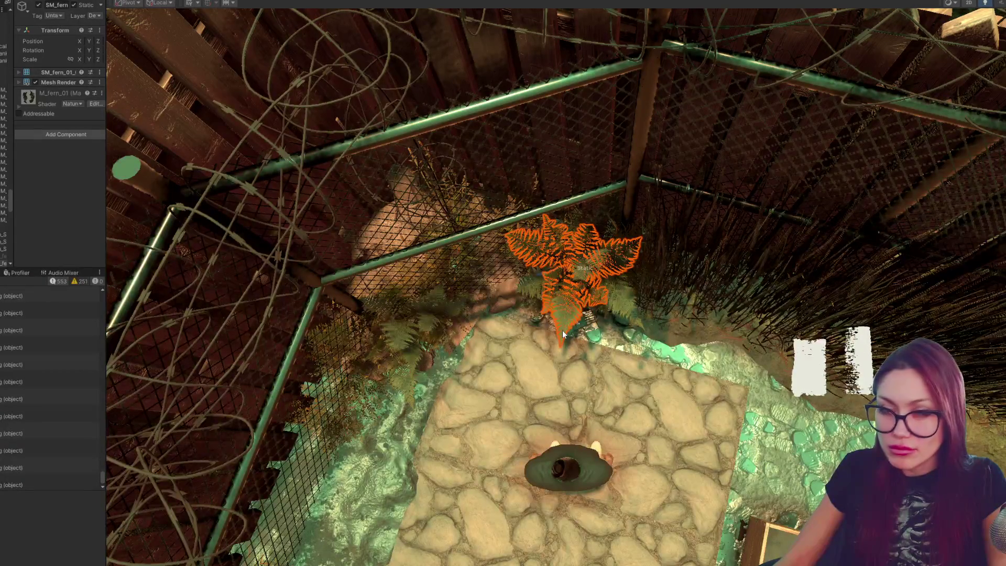
pyautogui.click(4, 221)
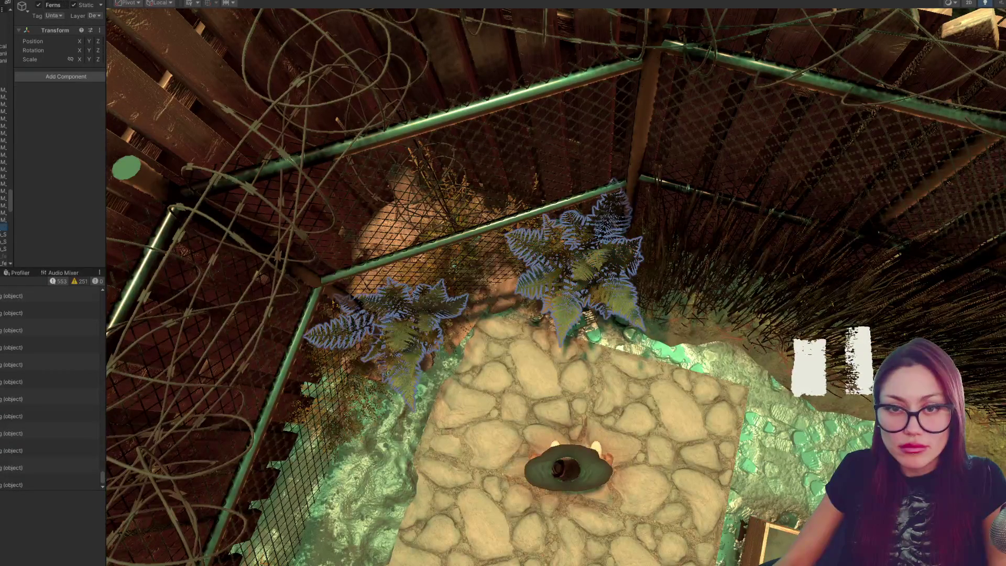
pyautogui.click(36, 6)
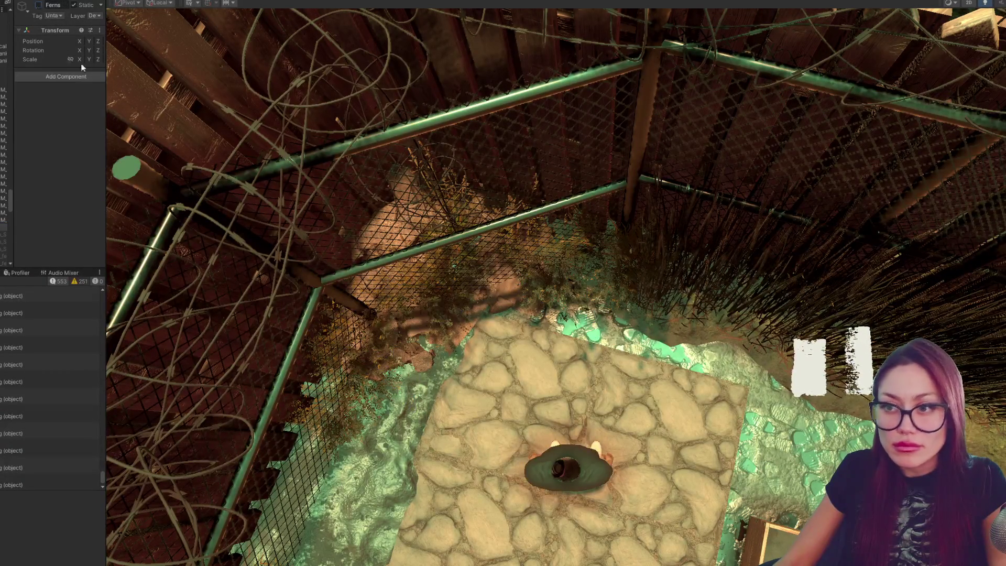
pyautogui.click(467, 329)
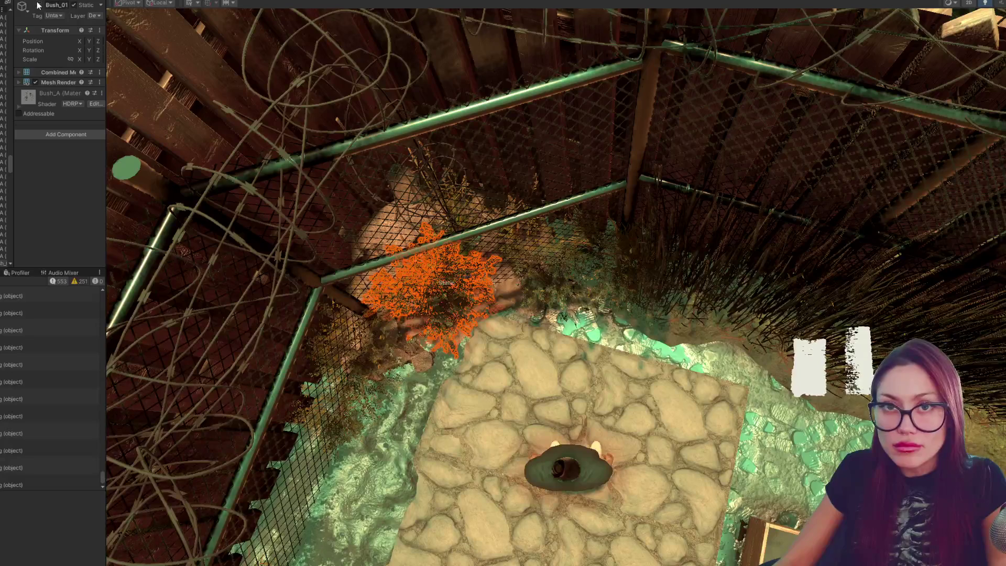
pyautogui.click(38, 5)
# Step: Toggle the rubble pile, Lumpy ground mesh and the back Bush_01 off to see what each contributes
pyautogui.click(455, 309)
pyautogui.click(36, 6)
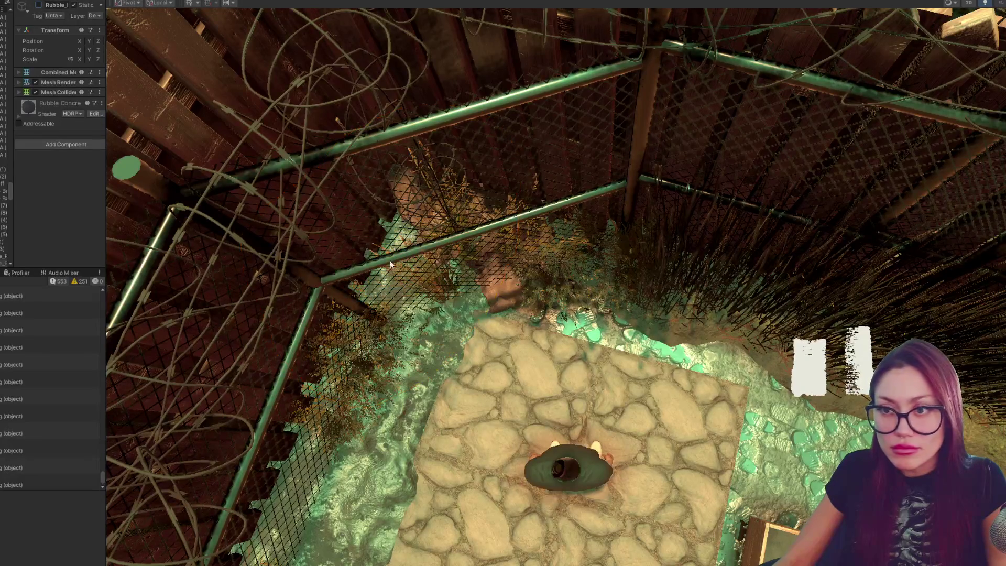
pyautogui.click(37, 6)
pyautogui.click(37, 6)
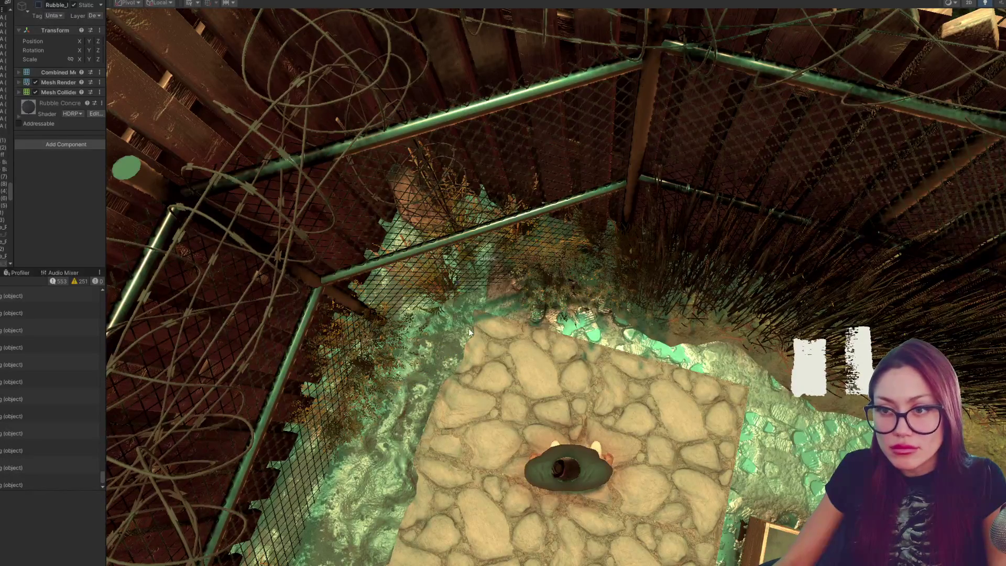
pyautogui.click(468, 330)
pyautogui.click(38, 6)
pyautogui.click(552, 313)
pyautogui.click(38, 5)
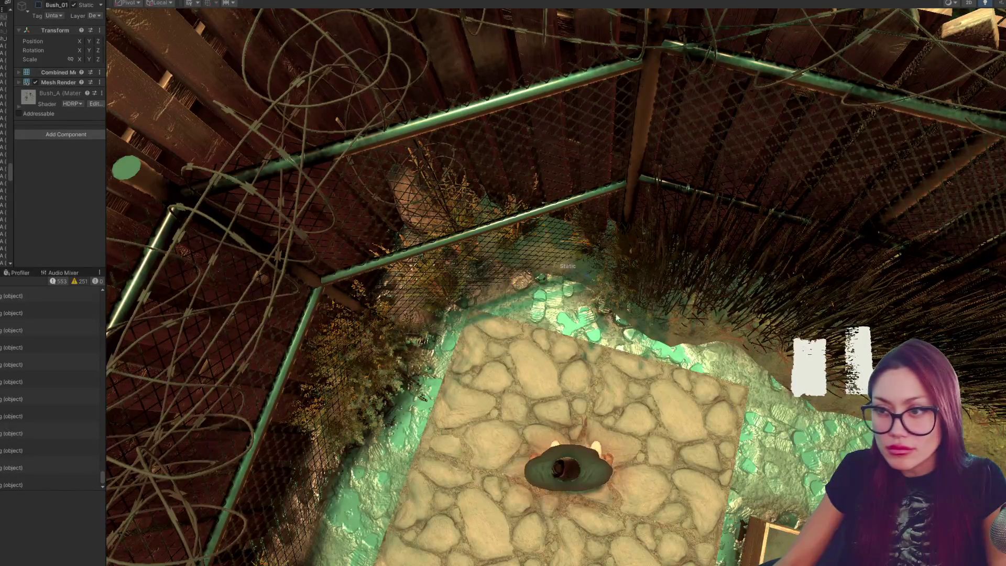
# Step: After a quick look in game, compare the rubble's Rubble (3) parent and child mesh, then the grass clump's parent
pyautogui.hotkey('ctrl', 'p')
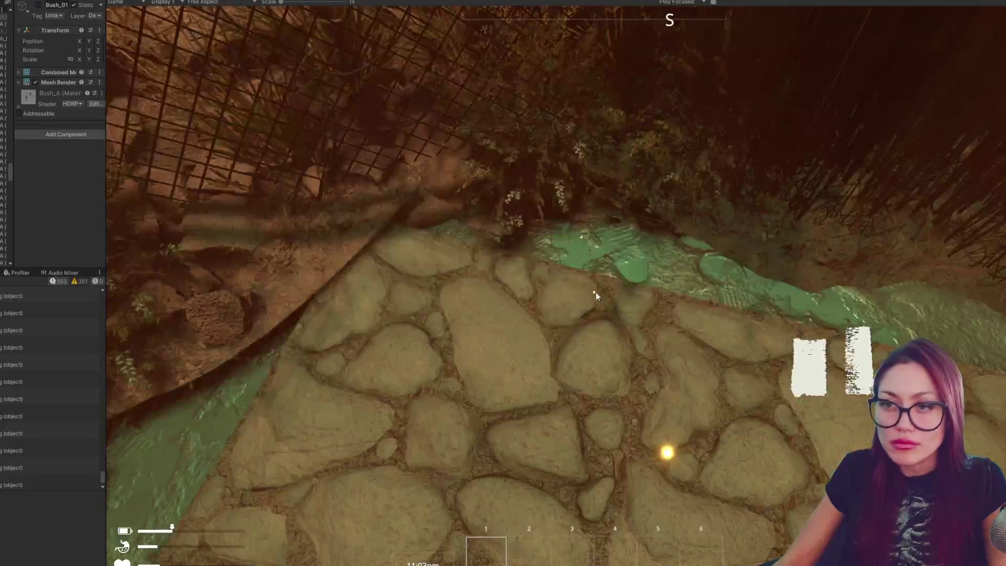
pyautogui.hotkey('ctrl', 'p')
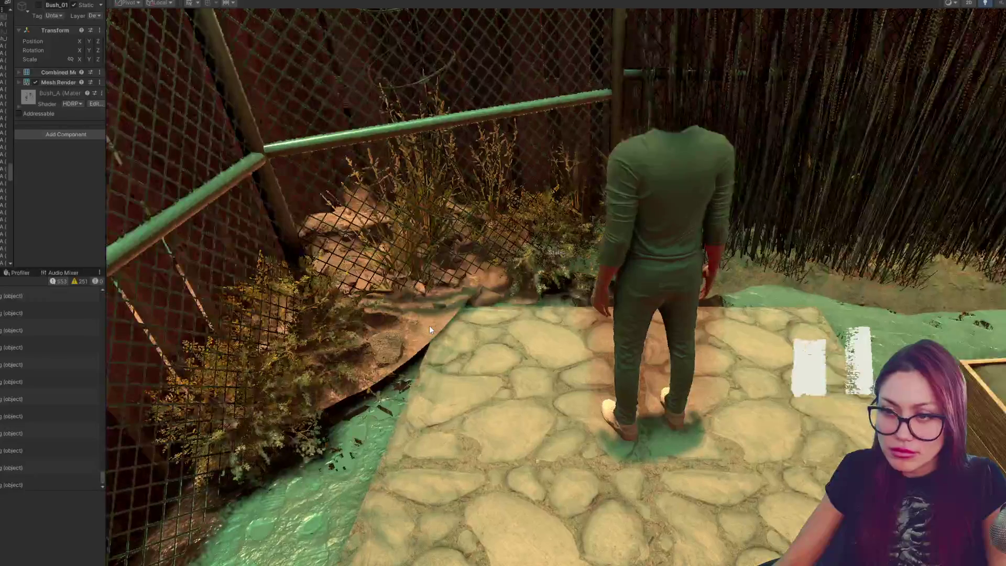
pyautogui.click(430, 325)
pyautogui.click(418, 278)
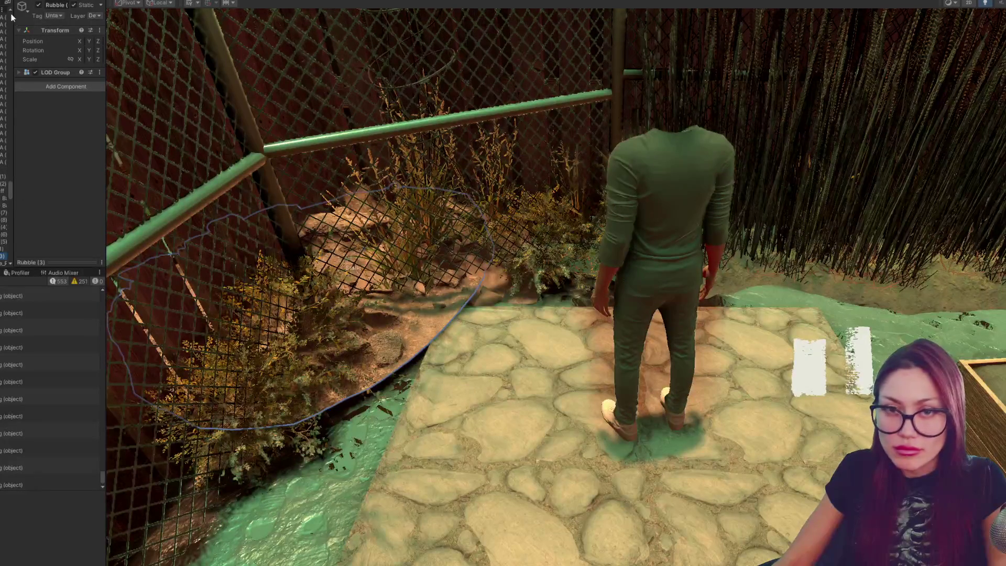
pyautogui.click(476, 288)
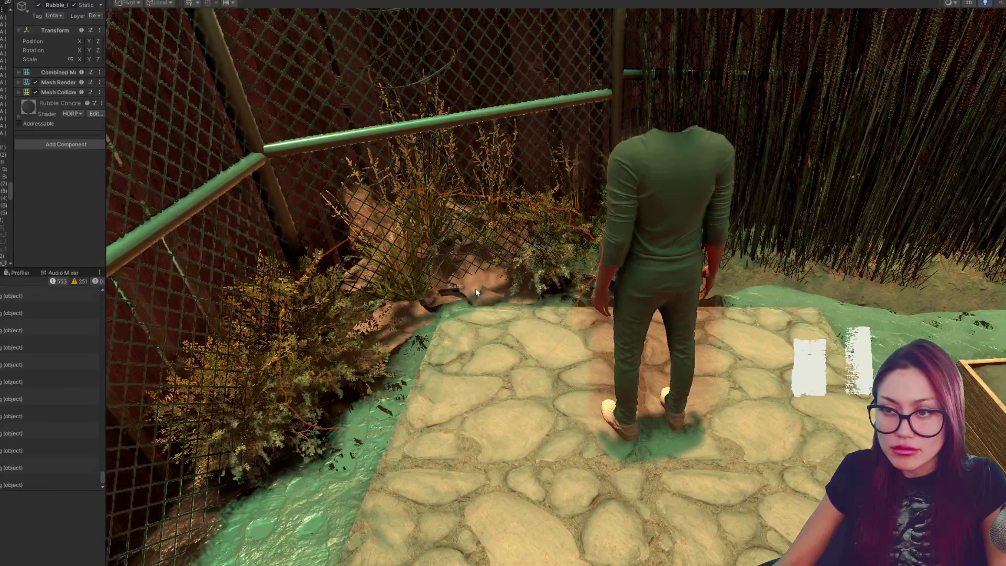
pyautogui.click(452, 289)
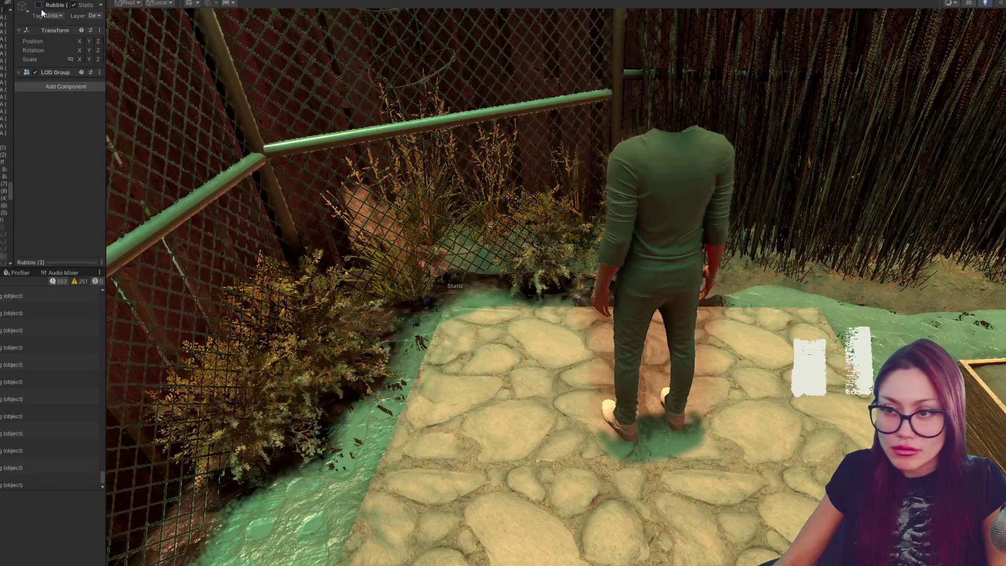
pyautogui.moveTo(479, 282); pyautogui.dragTo(449, 356)
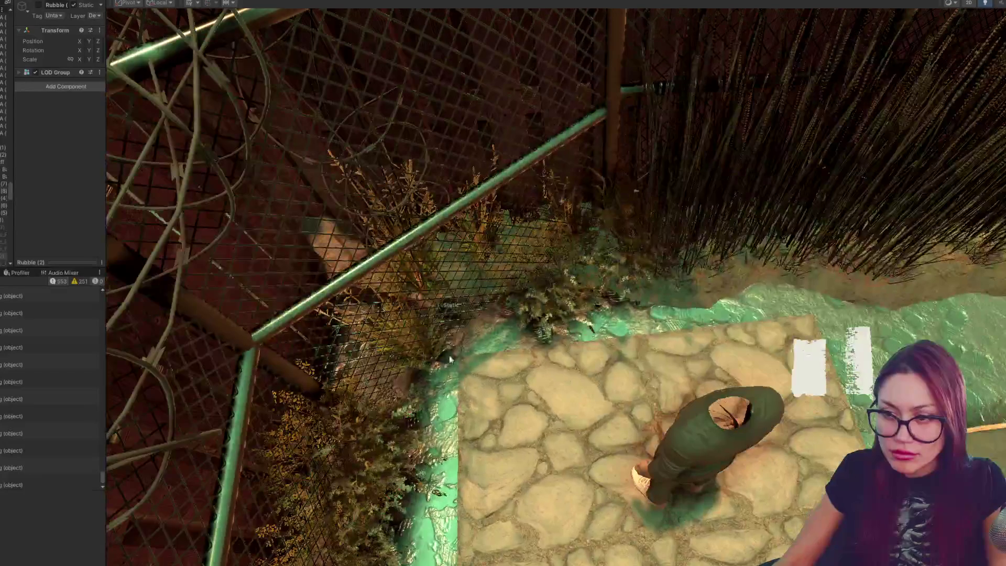
pyautogui.click(433, 347)
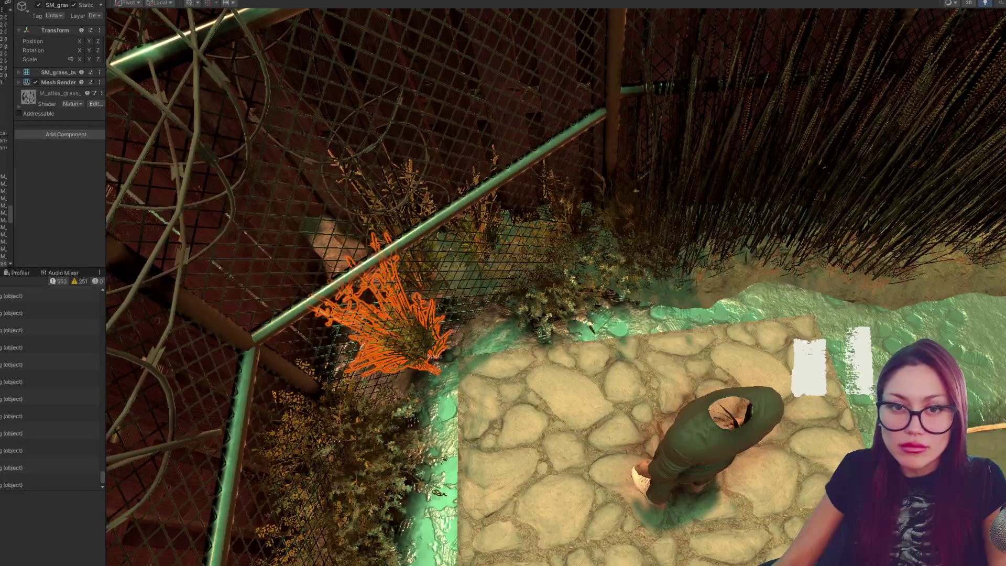
pyautogui.click(6, 255)
pyautogui.scroll(-3, 573, 322)
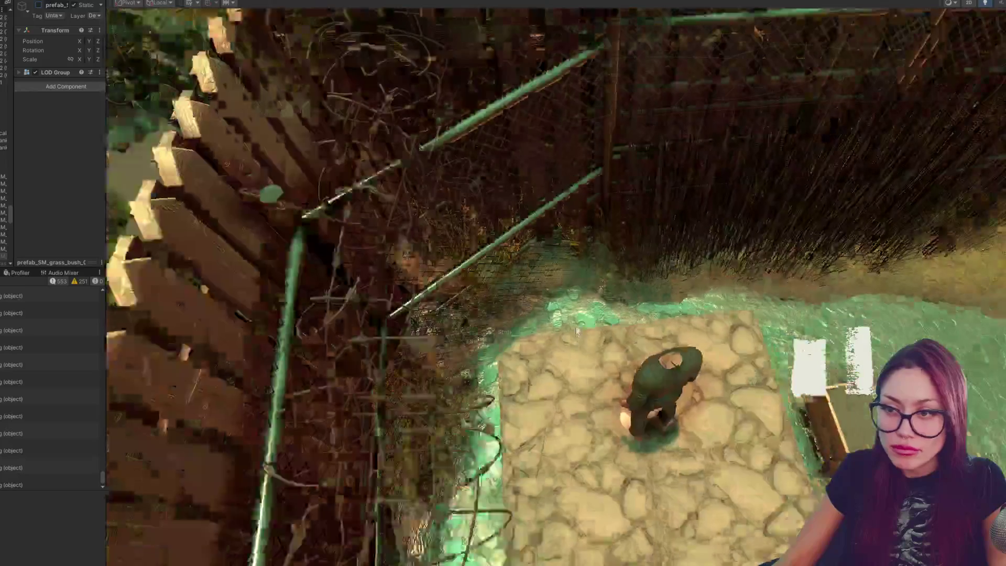
pyautogui.scroll(-3, 574, 321)
pyautogui.scroll(-3, 573, 322)
pyautogui.scroll(3, 573, 322)
pyautogui.scroll(2, 573, 315)
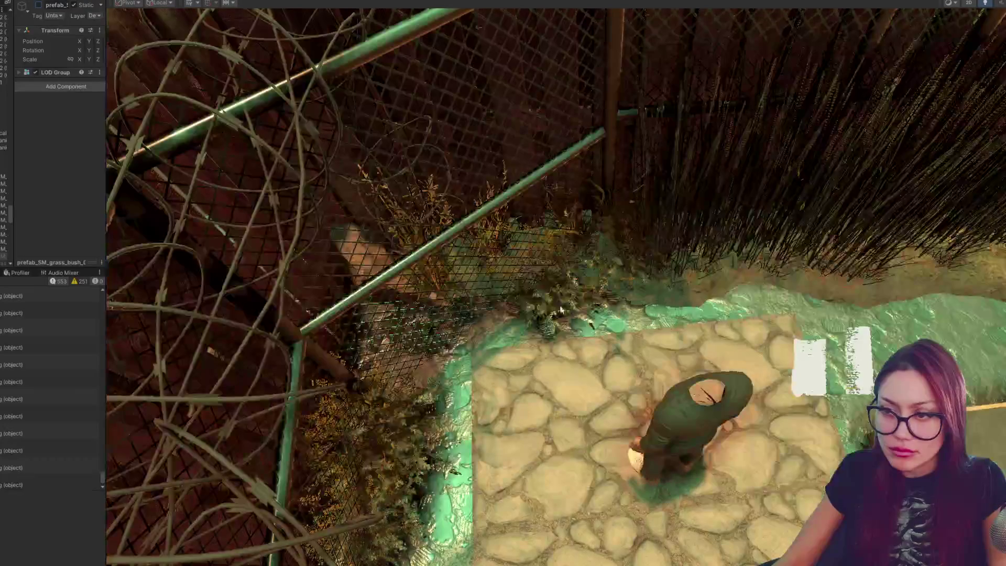
# Step: Check the fence bush's Bush_A parent, cycle selection down to the chain-link fence panel, then start play-testing
pyautogui.click(555, 310)
pyautogui.click(4, 118)
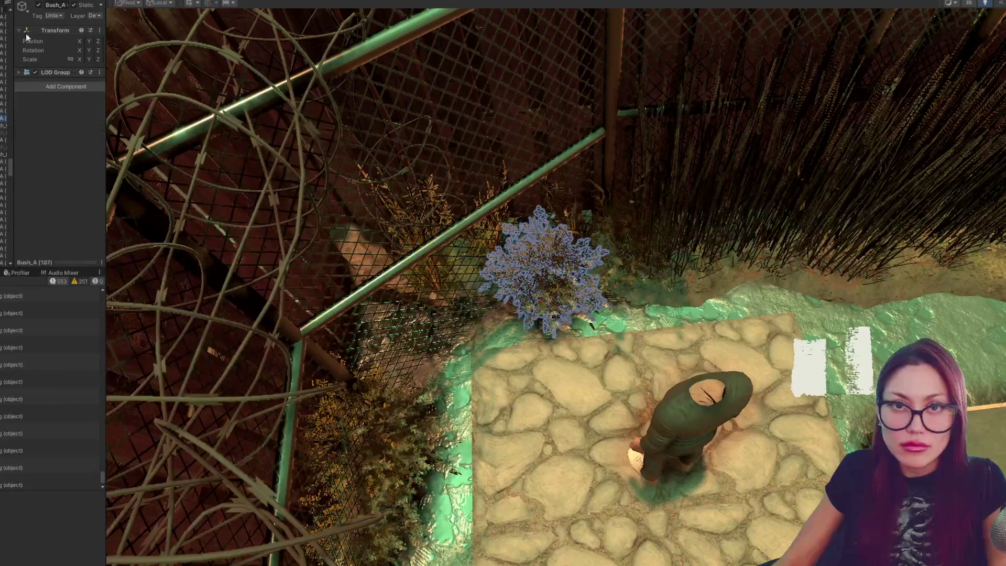
pyautogui.scroll(-2, 624, 346)
pyautogui.scroll(-2, 625, 346)
pyautogui.scroll(-3, 582, 348)
pyautogui.scroll(-2, 582, 349)
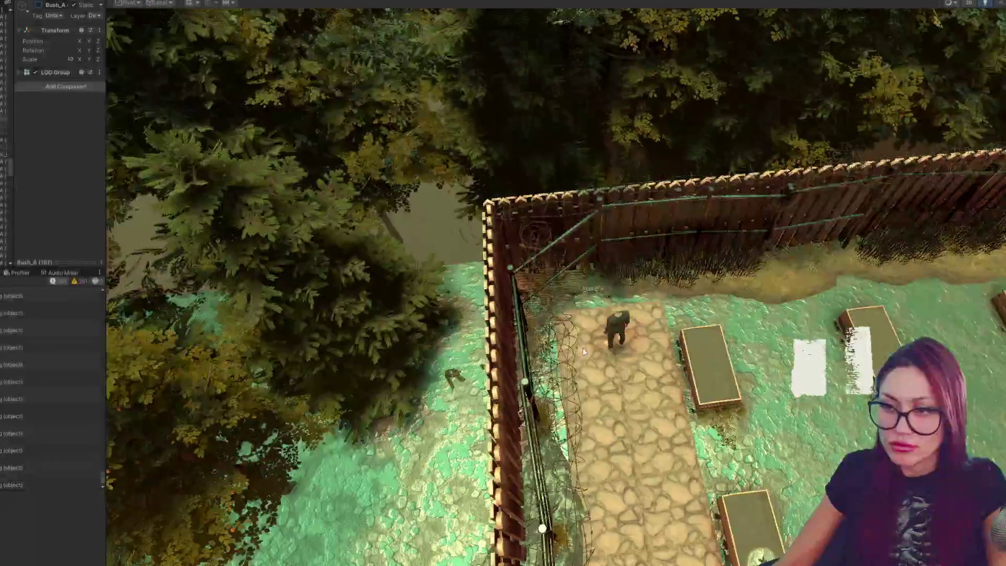
pyautogui.scroll(2, 582, 359)
pyautogui.scroll(2, 582, 354)
pyautogui.scroll(2, 585, 363)
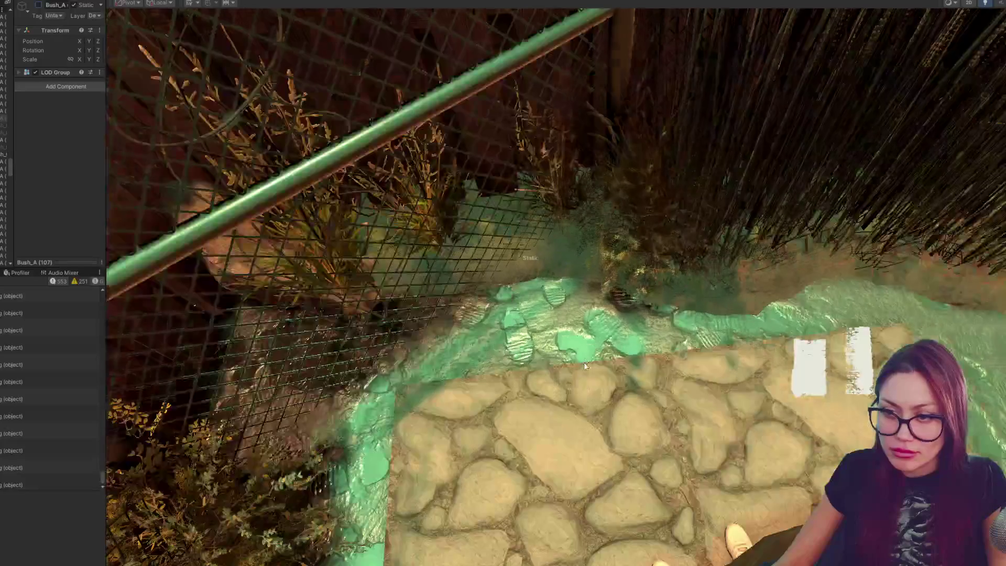
pyautogui.scroll(2, 586, 363)
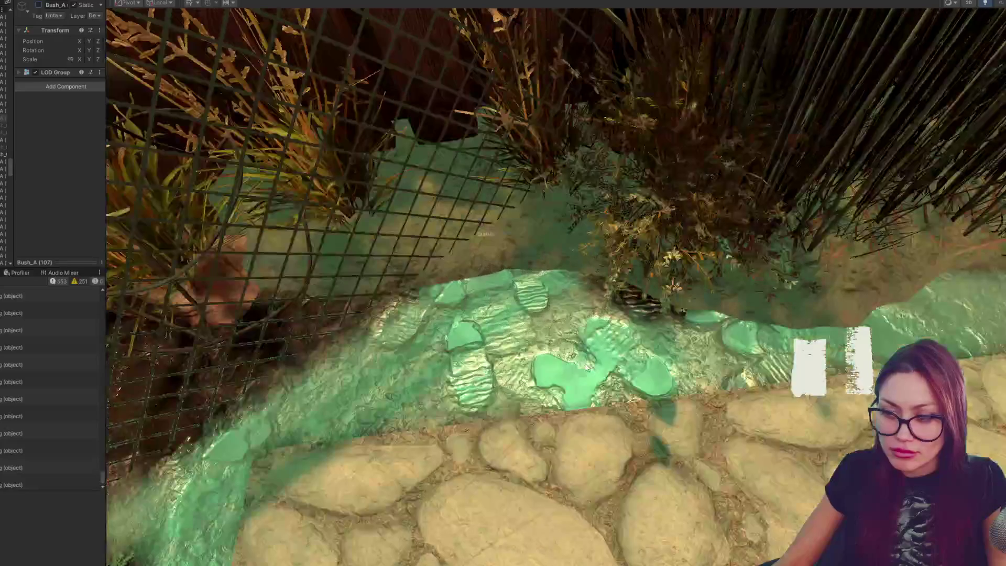
pyautogui.moveTo(585, 364); pyautogui.dragTo(465, 338)
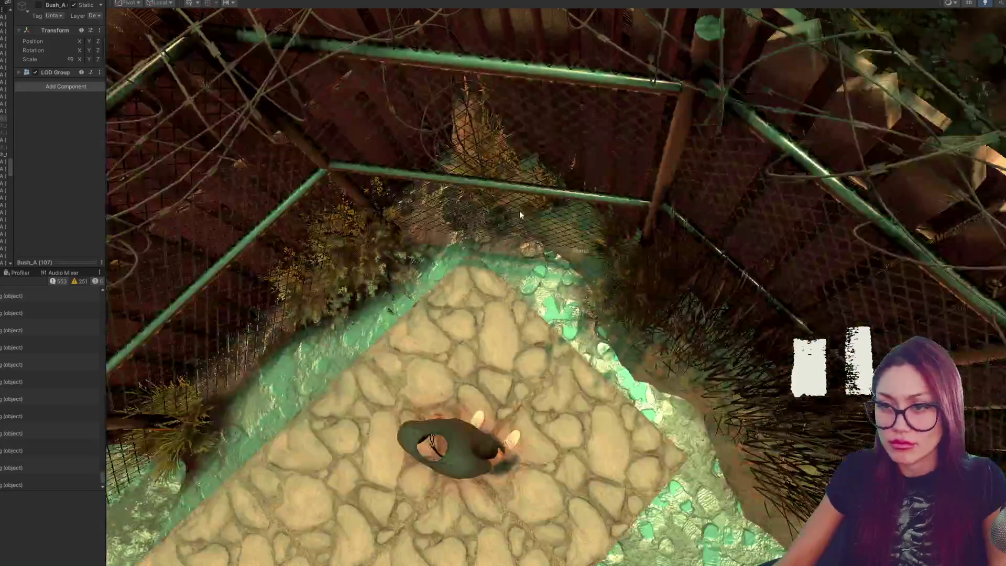
pyautogui.click(520, 211)
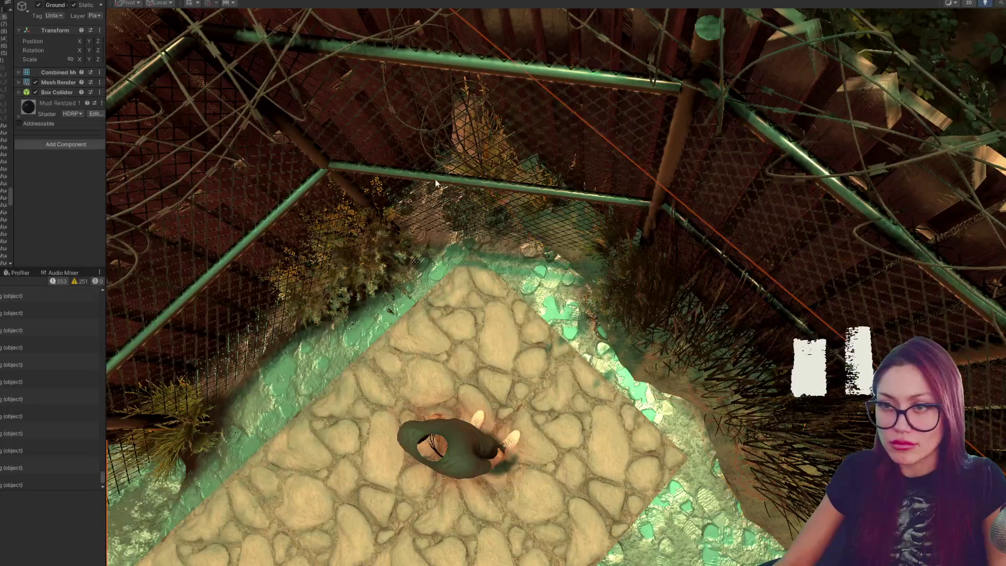
pyautogui.click(566, 220)
pyautogui.click(550, 222)
pyautogui.click(505, 222)
pyautogui.click(502, 229)
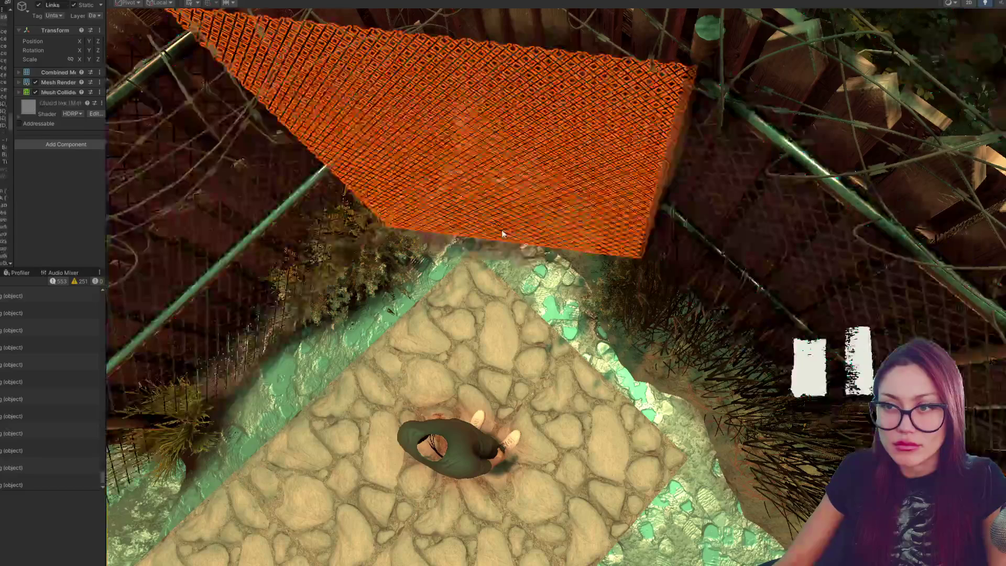
pyautogui.click(519, 242)
pyautogui.click(519, 238)
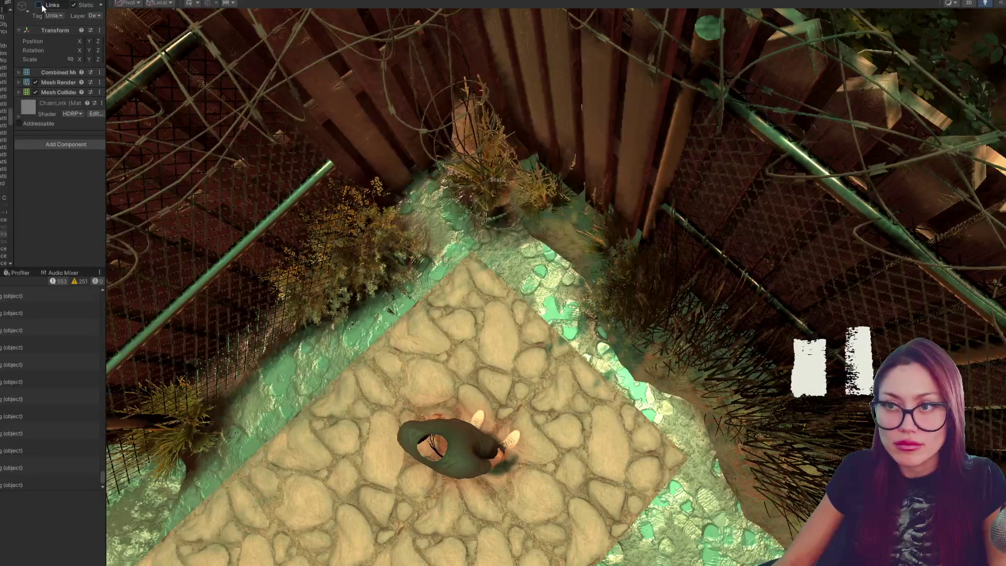
pyautogui.moveTo(550, 331); pyautogui.dragTo(562, 104)
pyautogui.hotkey('ctrl', '2')
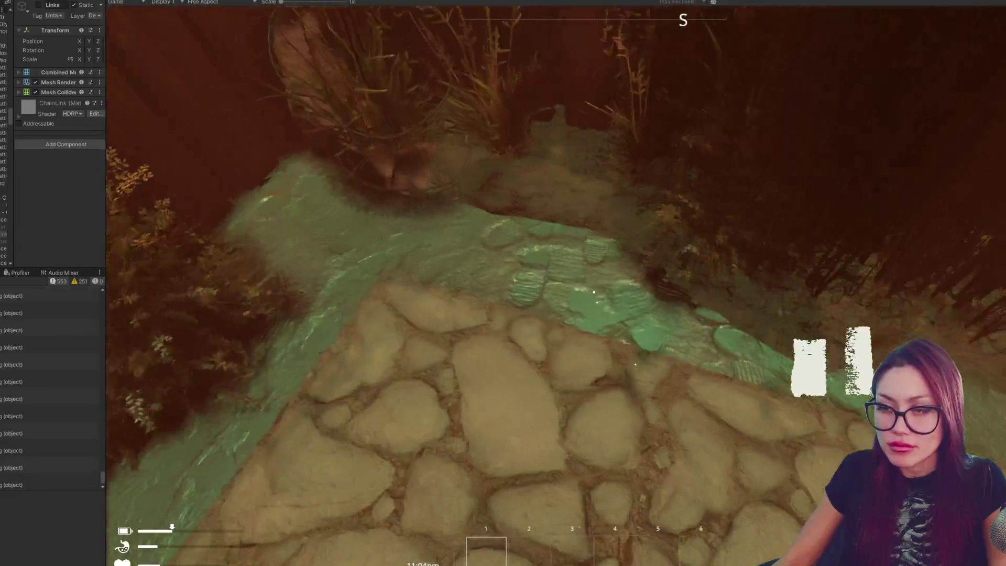
# Step: Preview the Wooden Plank Wall from the pause menu's BUILD list, cancel it and return to the scene
pyautogui.press('Escape')
pyautogui.click(794, 69)
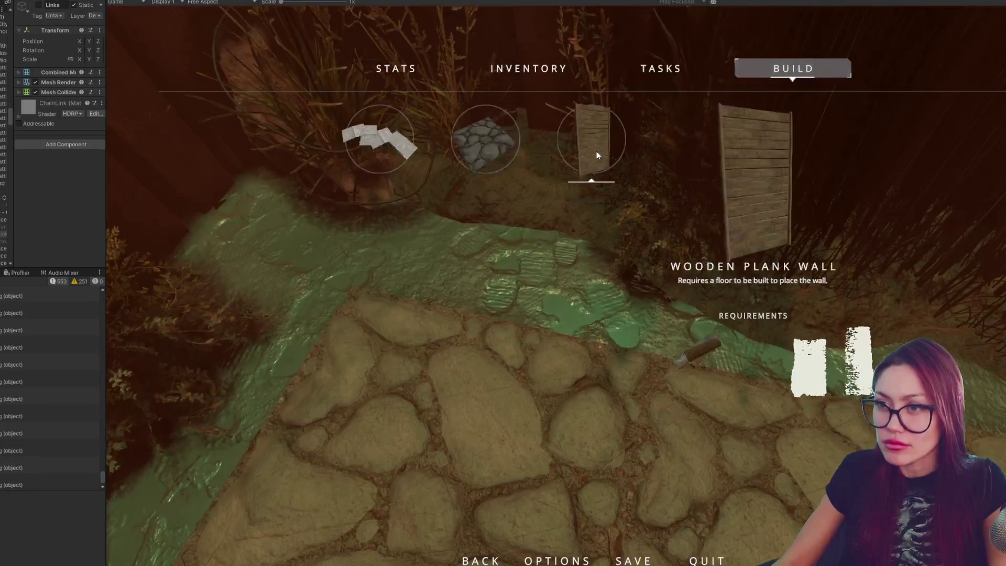
pyautogui.click(591, 136)
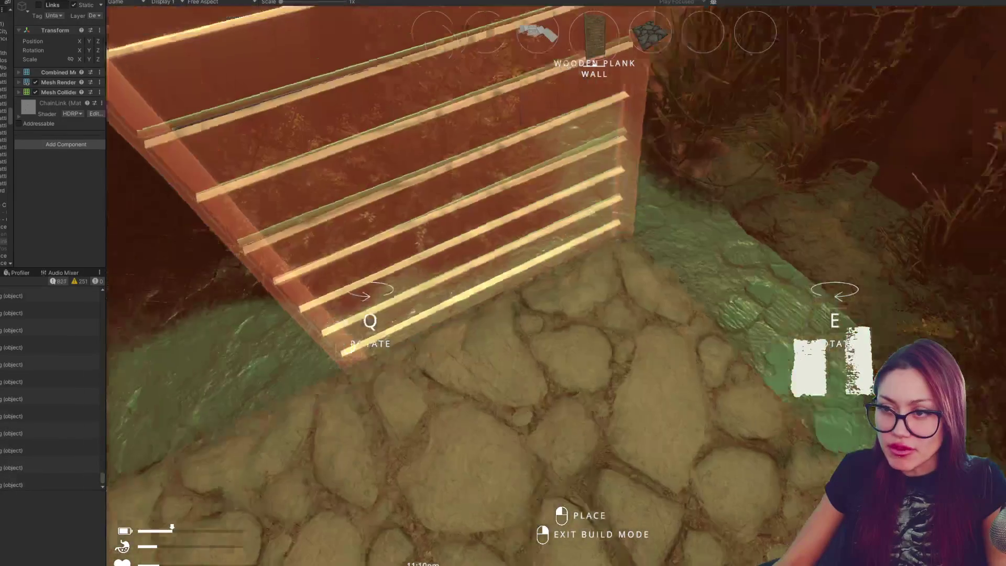
pyautogui.press('Escape')
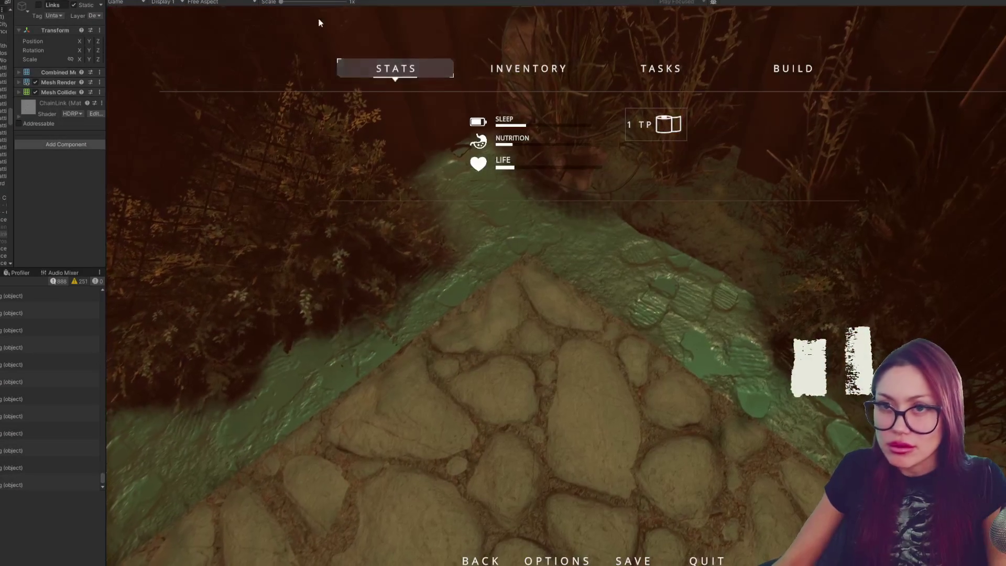
pyautogui.press('Escape')
pyautogui.click(312, 3)
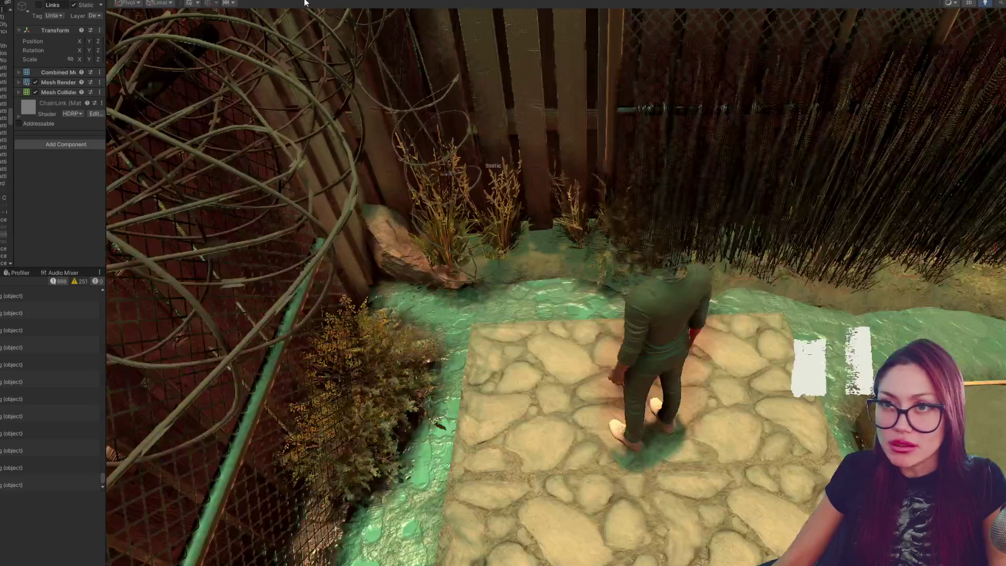
# Step: Deactivate the lumpy ground mesh under the grass, then retry the Wooden Plank Wall preview in game
pyautogui.click(681, 315)
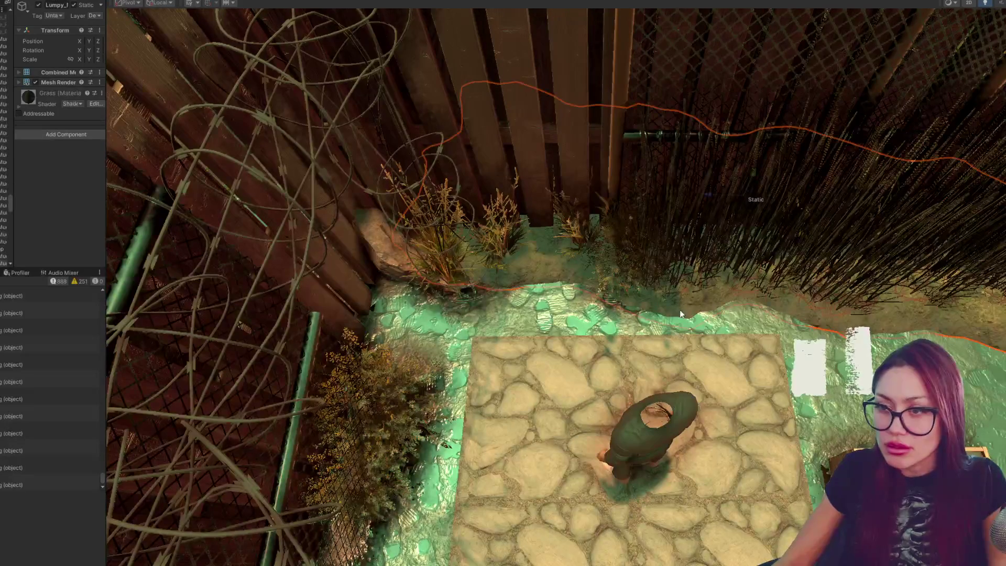
pyautogui.click(39, 6)
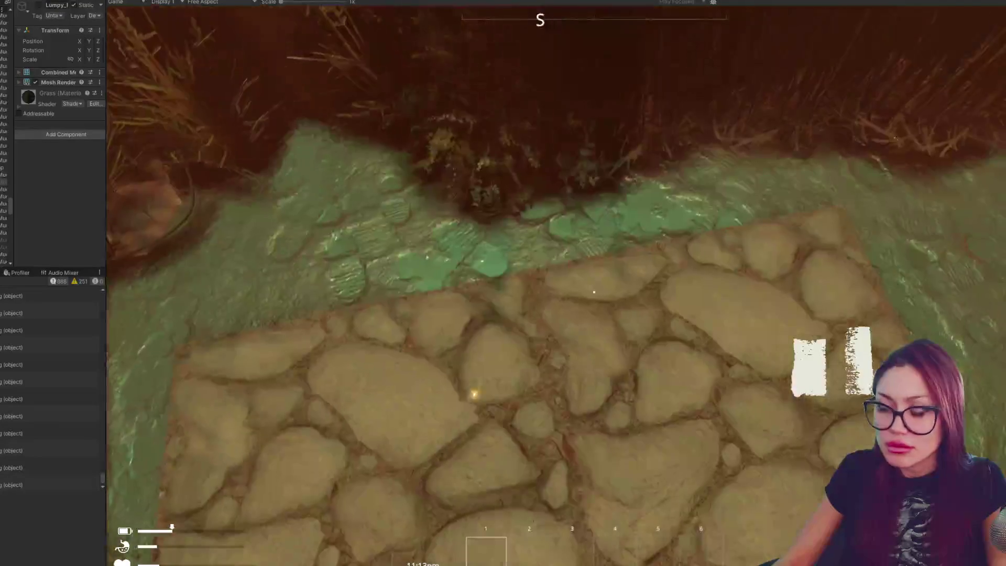
pyautogui.press('Escape')
pyautogui.click(776, 66)
pyautogui.click(586, 141)
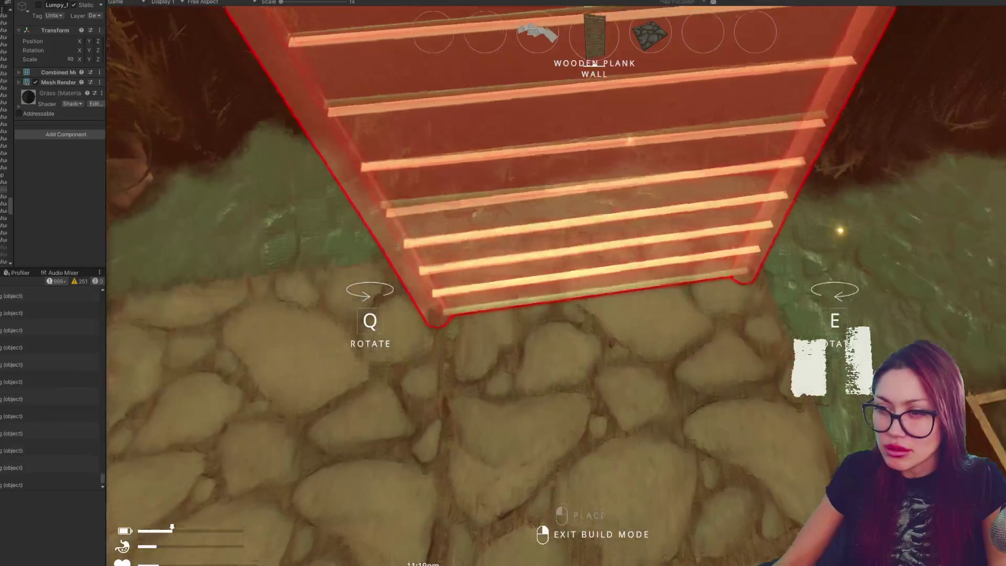
pyautogui.press('Escape')
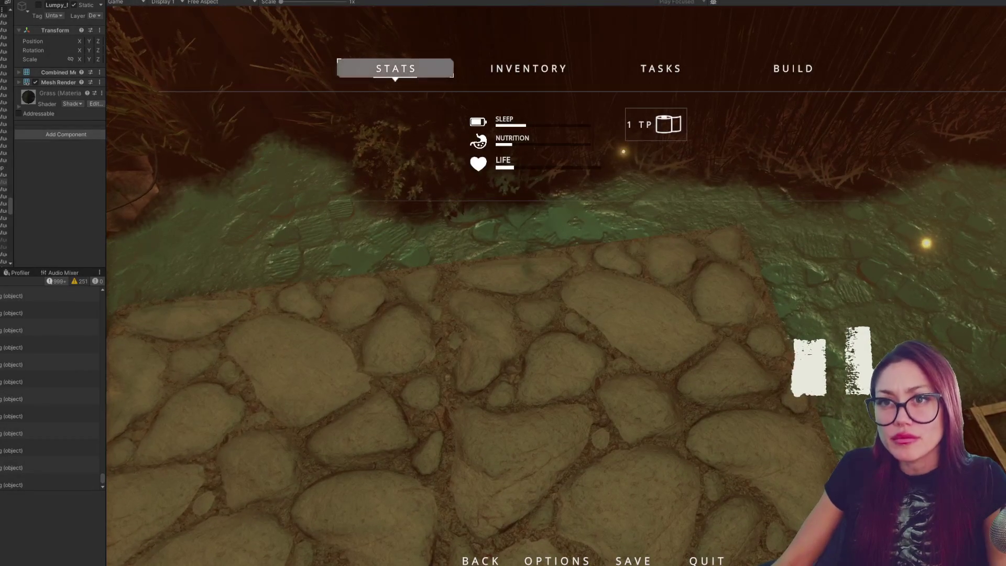
# Step: Flip between editor and game, resume play briefly, and end back in the Scene view
pyautogui.hotkey('ctrl', 'p')
pyautogui.hotkey('ctrl', '2')
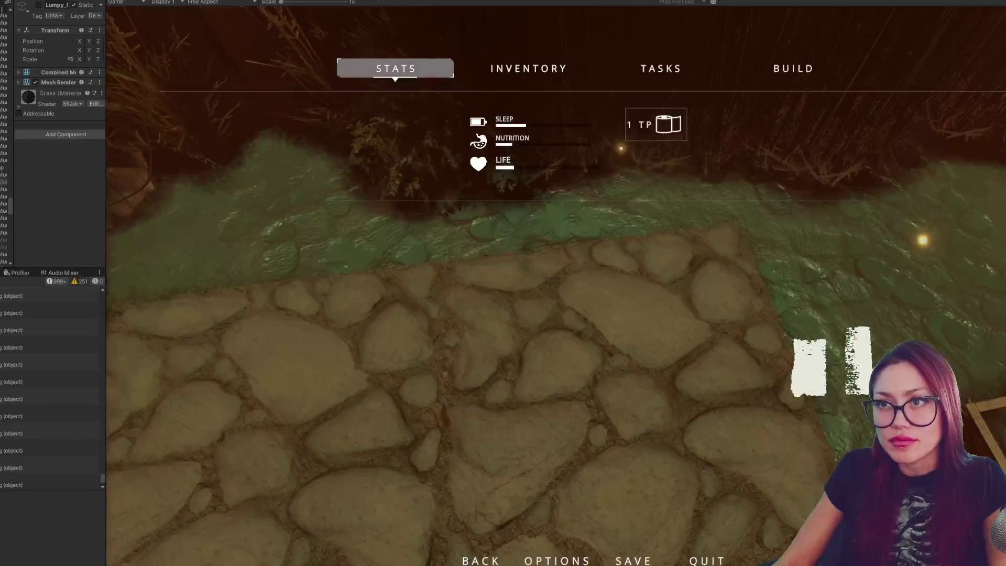
pyautogui.press('Escape')
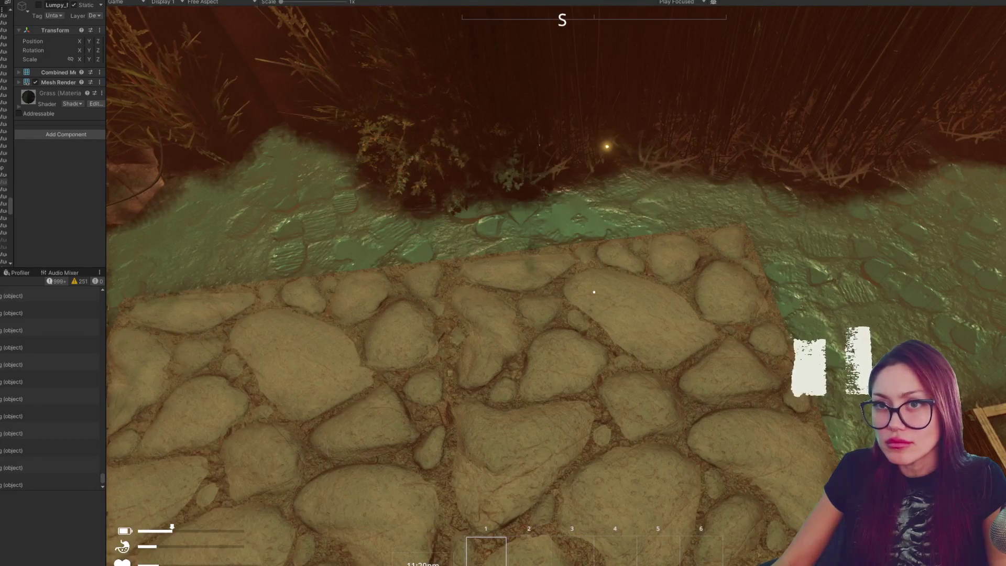
pyautogui.hotkey('ctrl', '1')
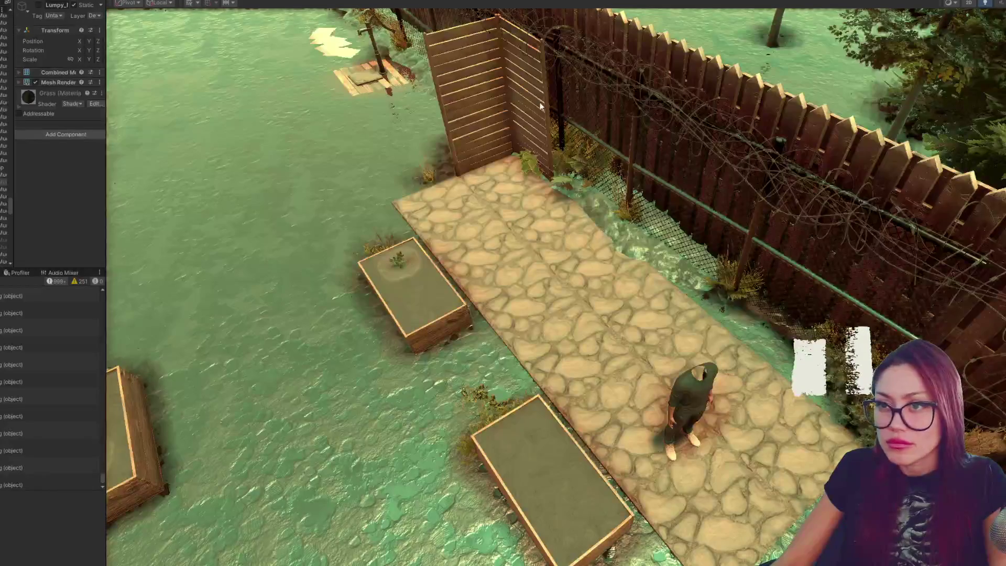
# Step: Inspect the wooden plank wall panels and their parent object in the Hierarchy
pyautogui.click(542, 106)
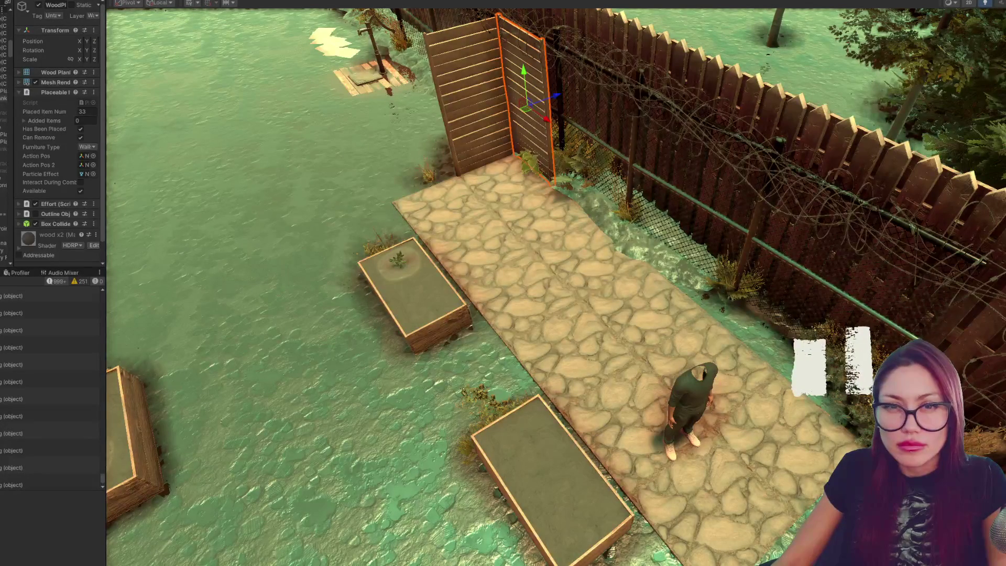
pyautogui.press('Up')
pyautogui.press('Down')
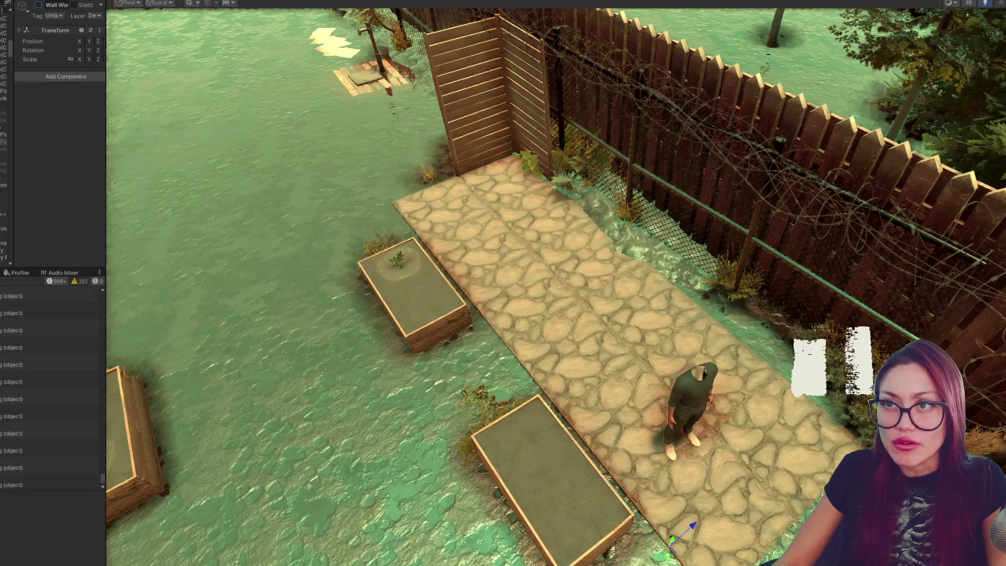
# Step: Play-test, choose Wooden Plank Wall from the BUILD menu, then stop back to scene editing
pyautogui.hotkey('ctrl', 'p')
pyautogui.press('Escape')
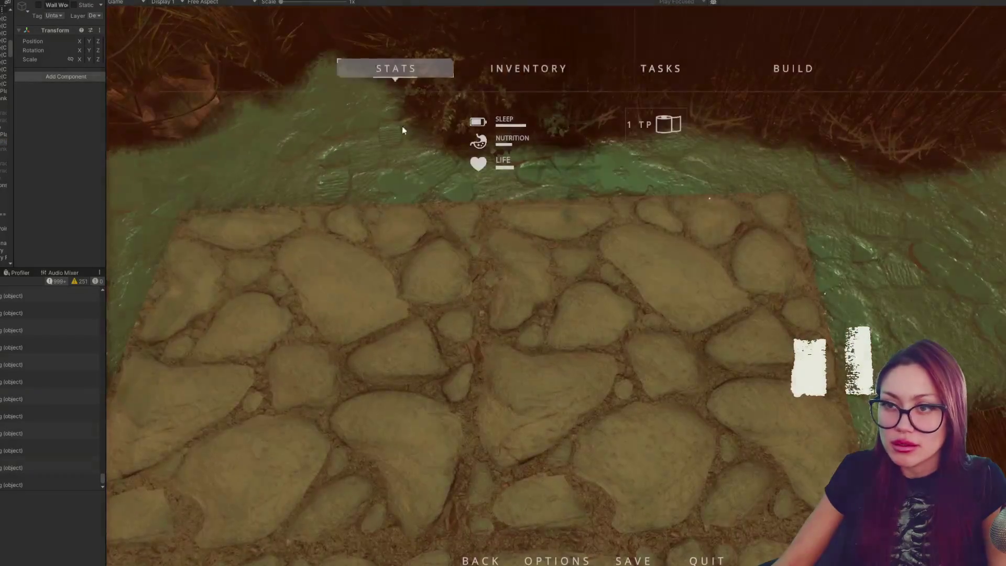
pyautogui.click(820, 73)
pyautogui.click(589, 134)
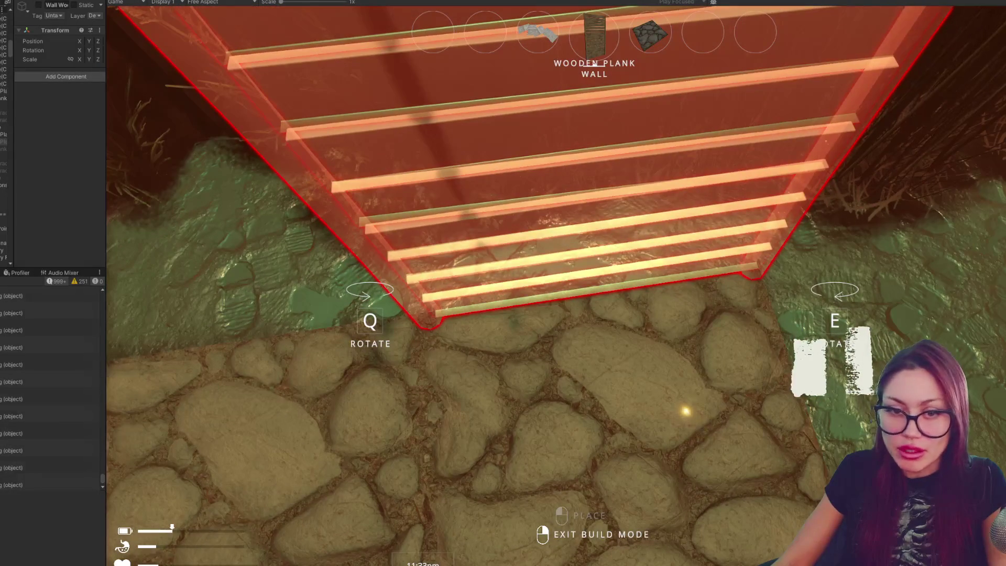
pyautogui.hotkey('ctrl', '1')
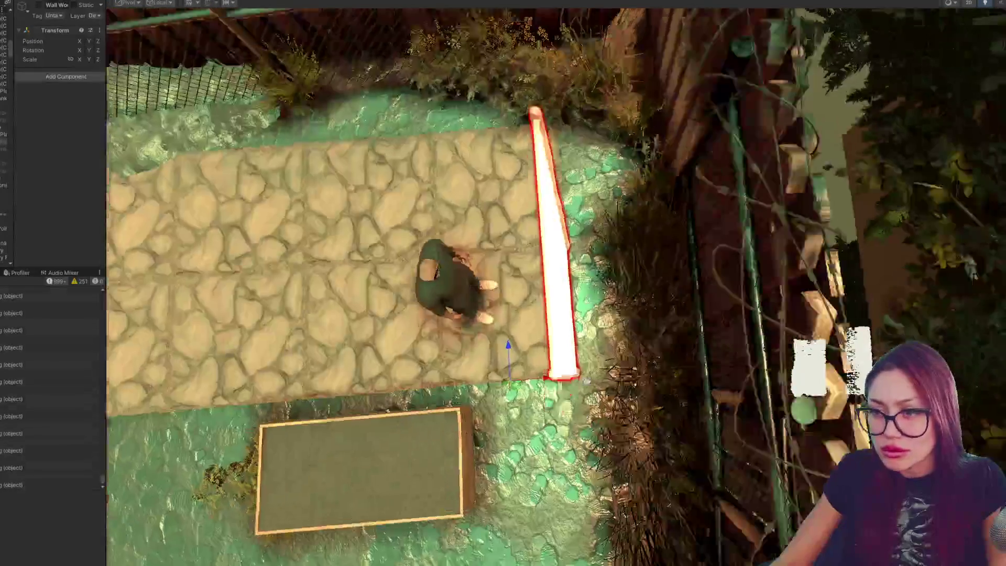
# Step: Hide the Bush_A bush next to the wall and centre the view on the Roots object
pyautogui.moveTo(681, 80); pyautogui.dragTo(617, 334)
pyautogui.scroll(3, 617, 334)
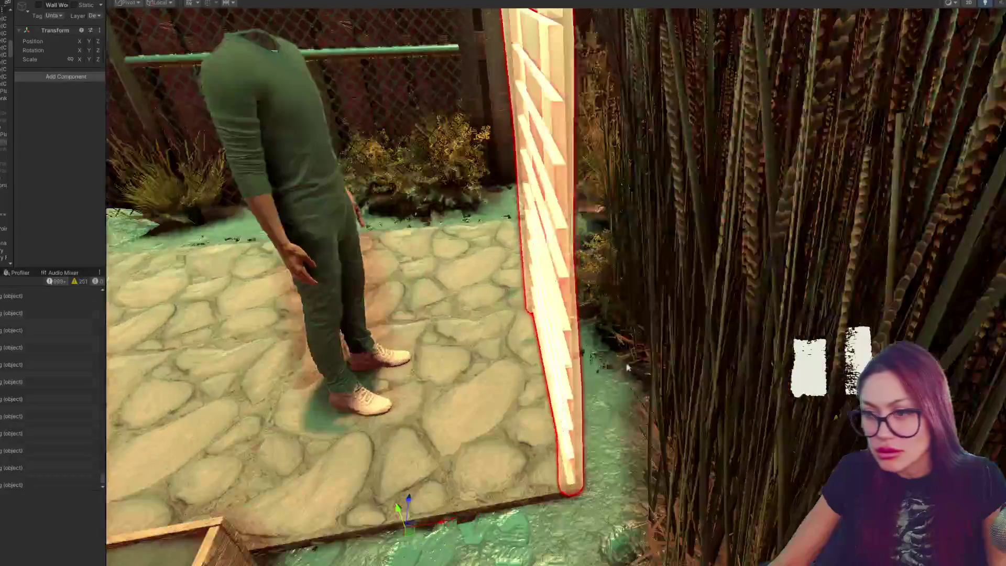
pyautogui.scroll(3, 606, 326)
pyautogui.scroll(3, 598, 318)
pyautogui.click(594, 316)
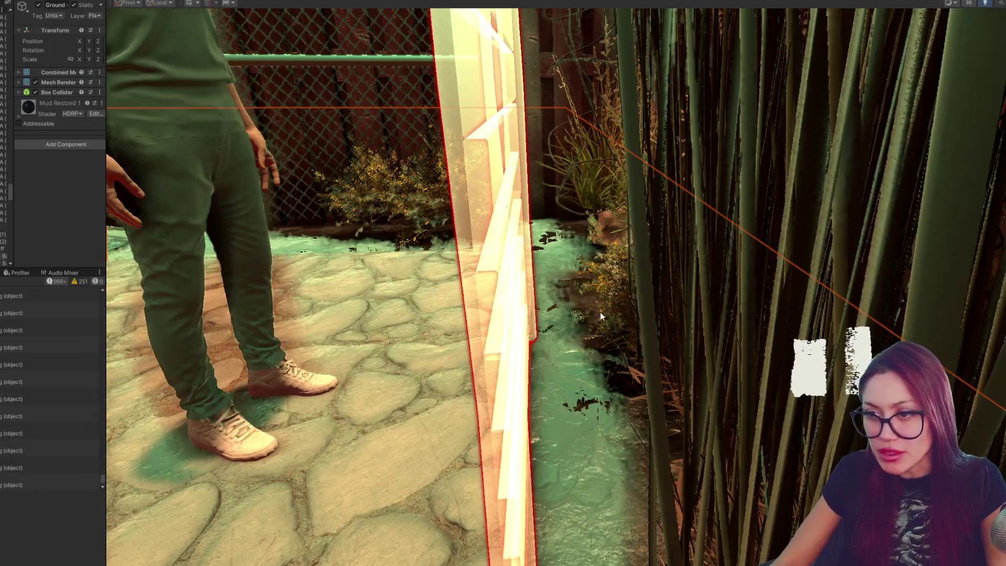
pyautogui.click(600, 313)
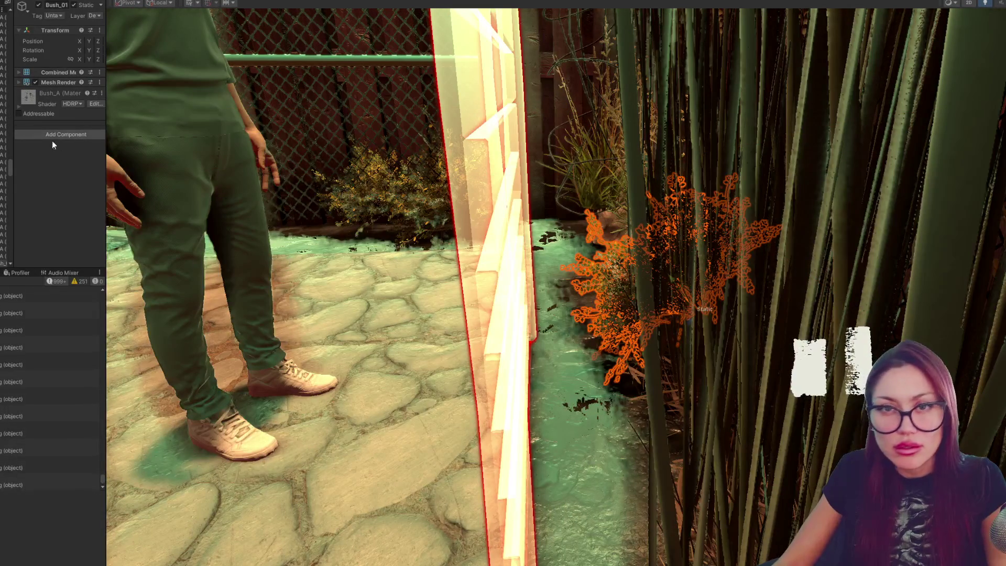
pyautogui.click(599, 313)
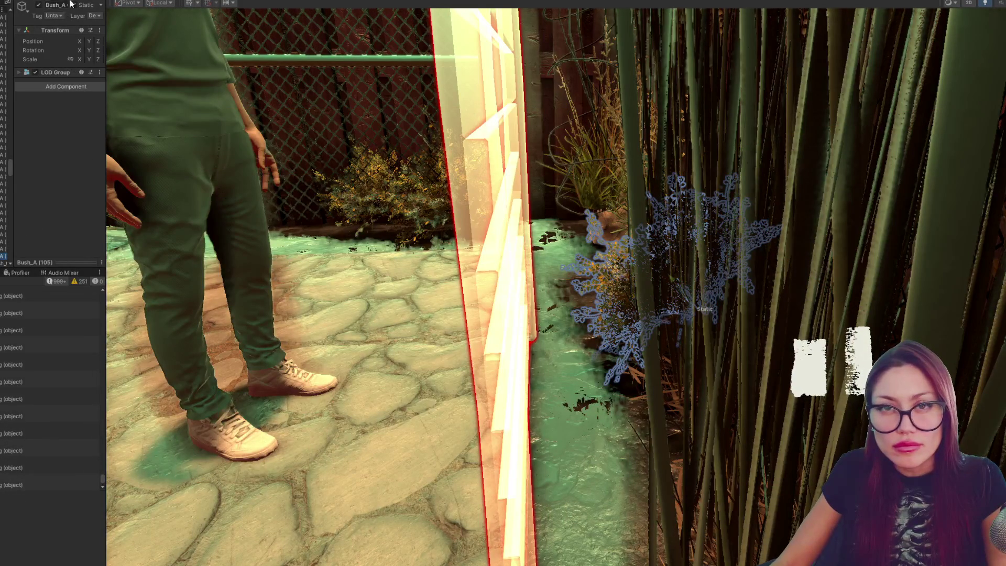
pyautogui.click(36, 6)
pyautogui.click(627, 377)
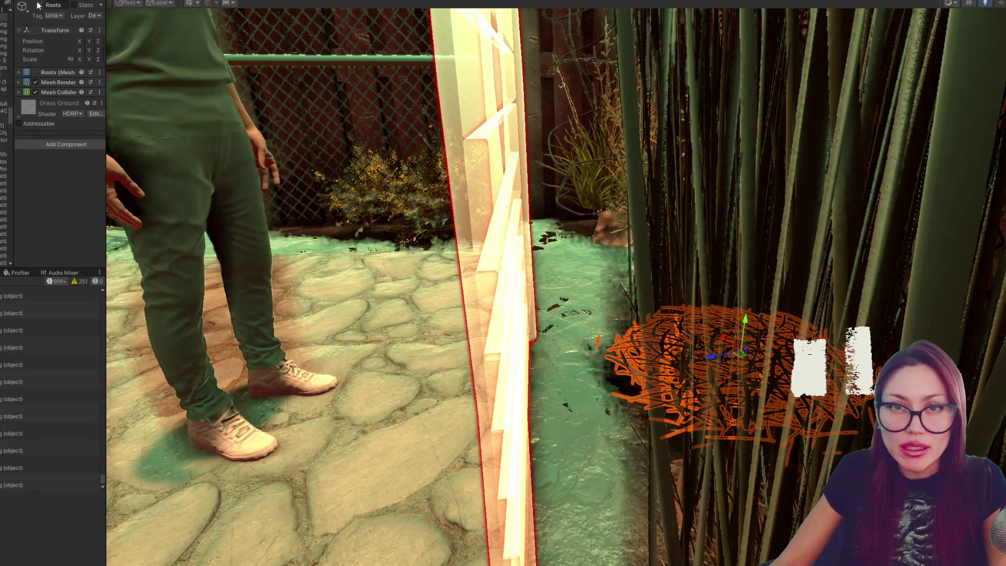
pyautogui.press('f')
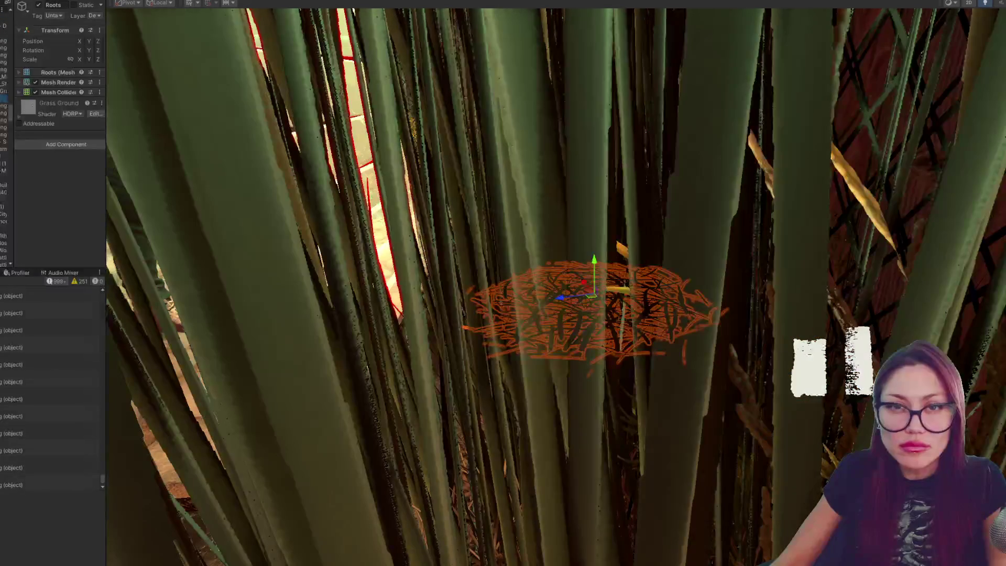
pyautogui.click(532, 229)
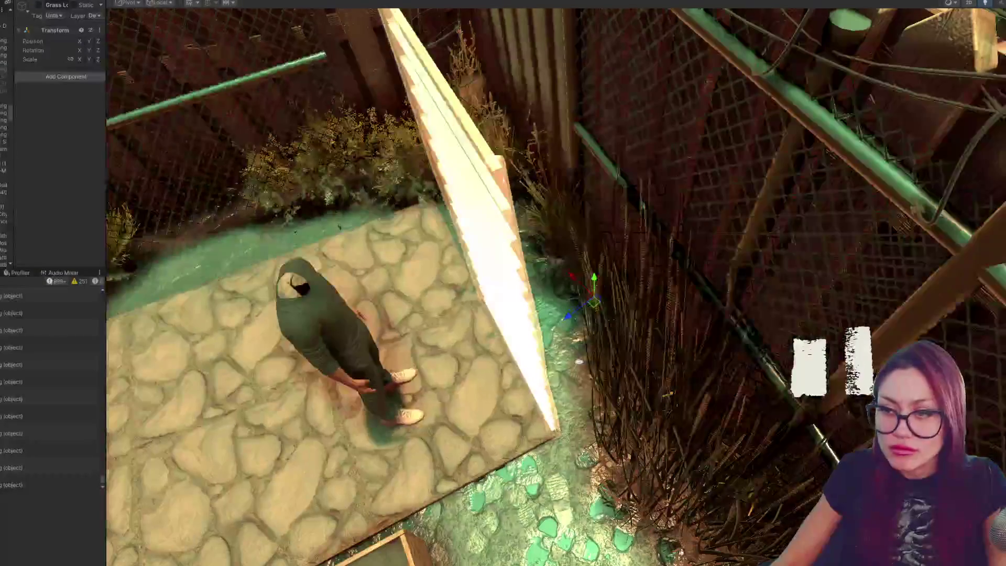
# Step: Hide the short and tall grass patches, another Bush_A and the grass bush prefab by the fence
pyautogui.moveTo(579, 362); pyautogui.dragTo(594, 408)
pyautogui.click(594, 407)
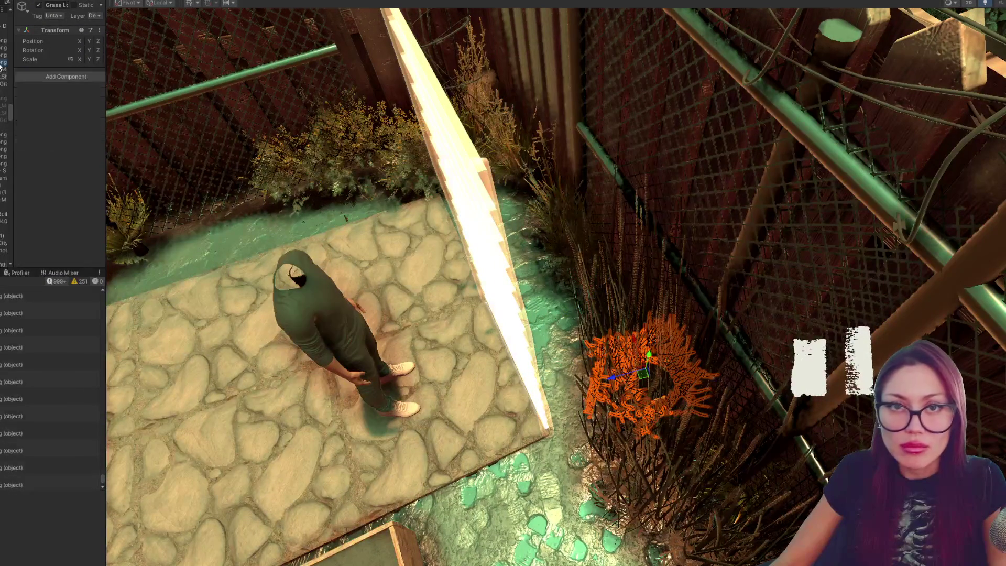
pyautogui.hotkey('alt', 'shift', 'a')
pyautogui.click(611, 413)
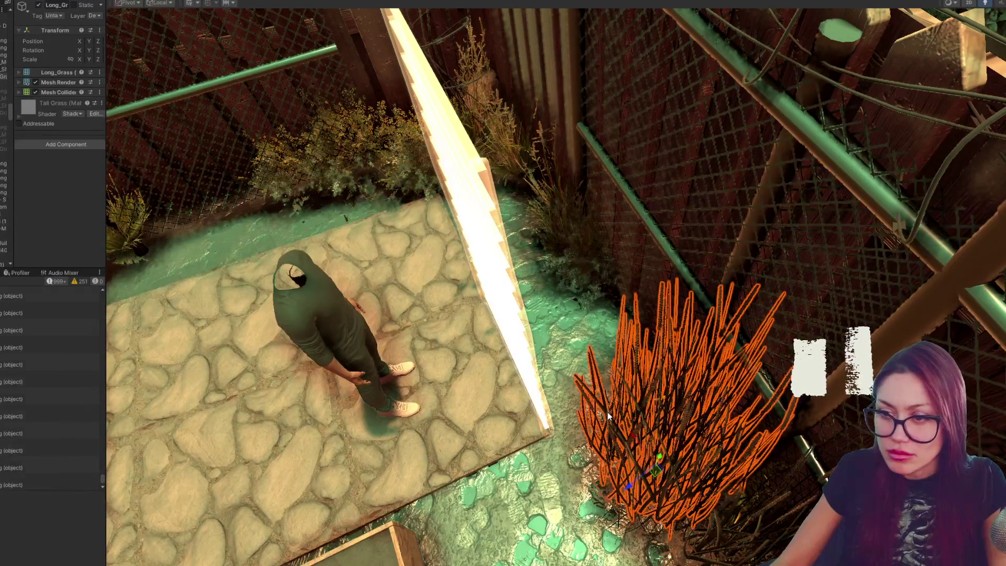
pyautogui.click(610, 413)
pyautogui.hotkey('alt', 'shift', 'a')
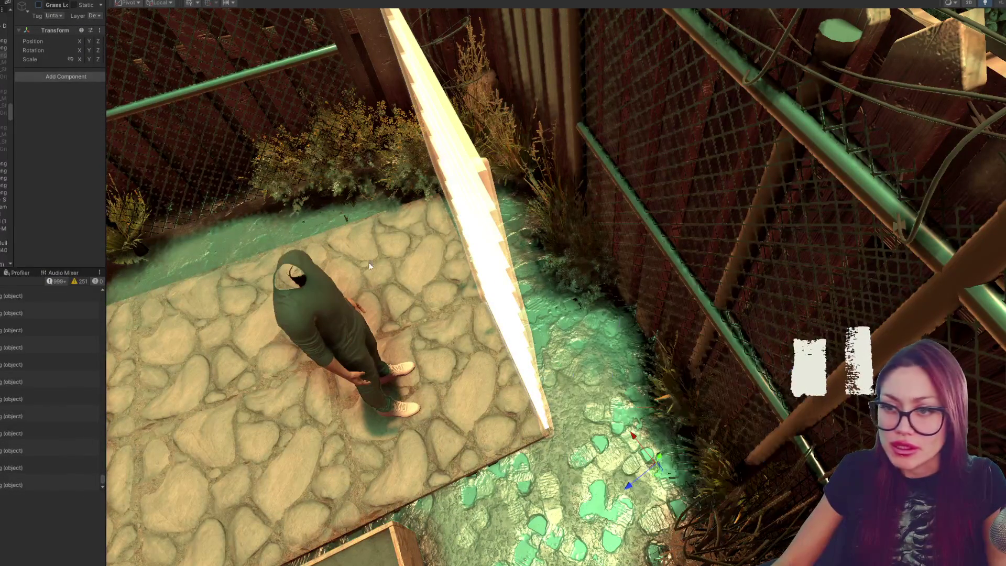
pyautogui.click(579, 251)
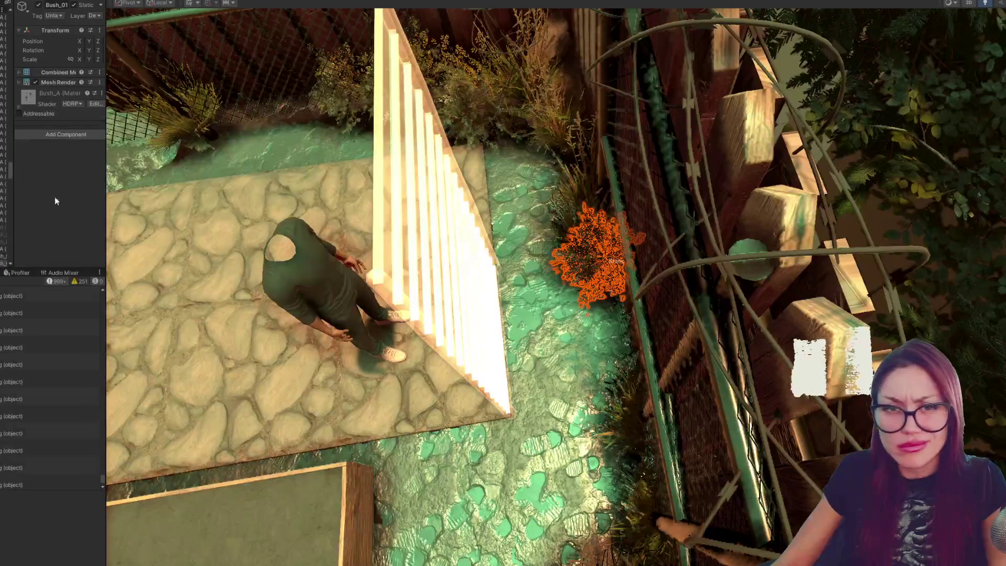
pyautogui.click(611, 259)
pyautogui.hotkey('alt', 'shift', 'a')
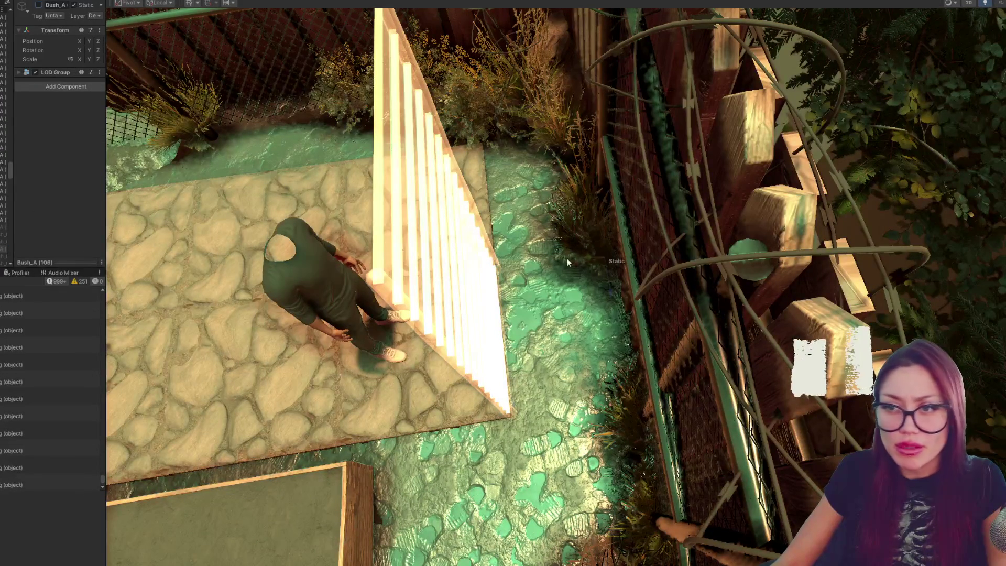
pyautogui.hotkey('alt', 'shift', 'a')
pyautogui.click(573, 242)
pyautogui.click(7, 248)
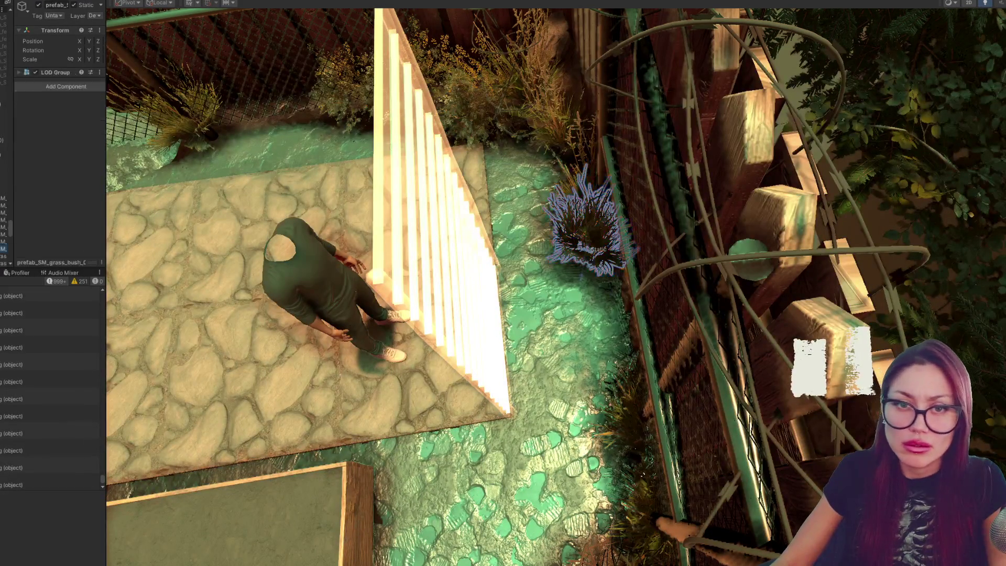
pyautogui.click(38, 4)
# Step: Play-test again, try placing a Wooden Plank Wall, and return to scene editing
pyautogui.hotkey('ctrl', '2')
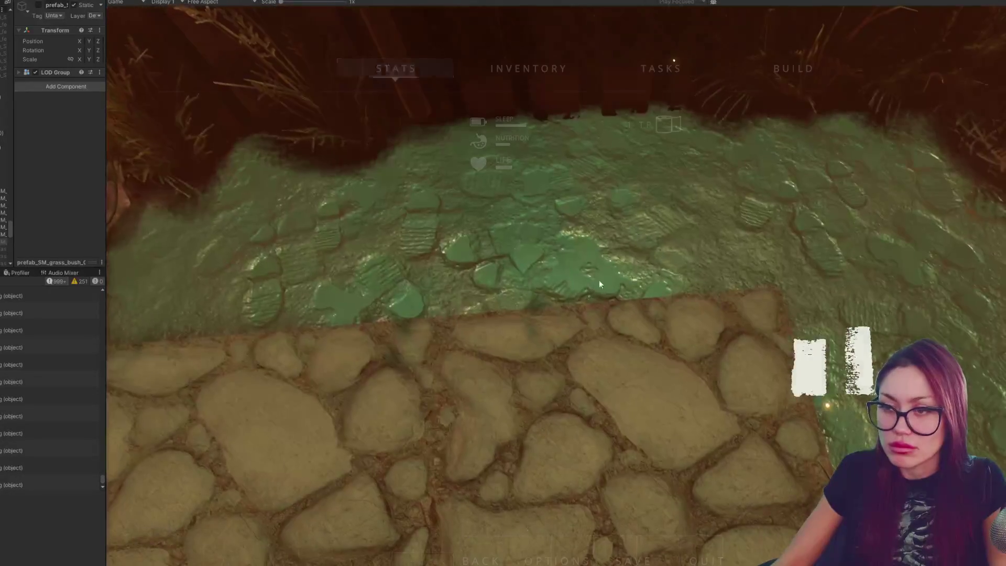
pyautogui.press('b')
pyautogui.click(586, 138)
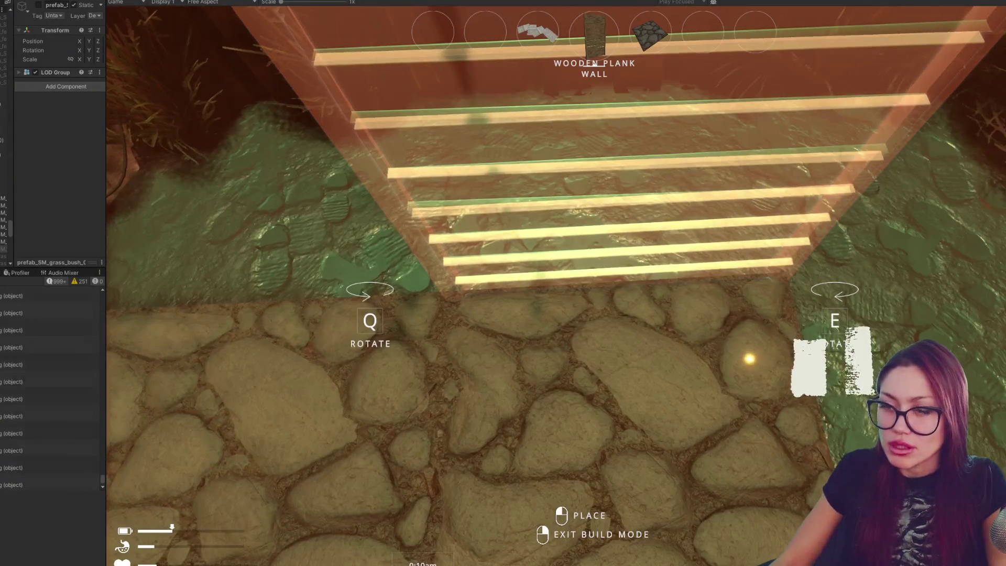
pyautogui.press('Escape')
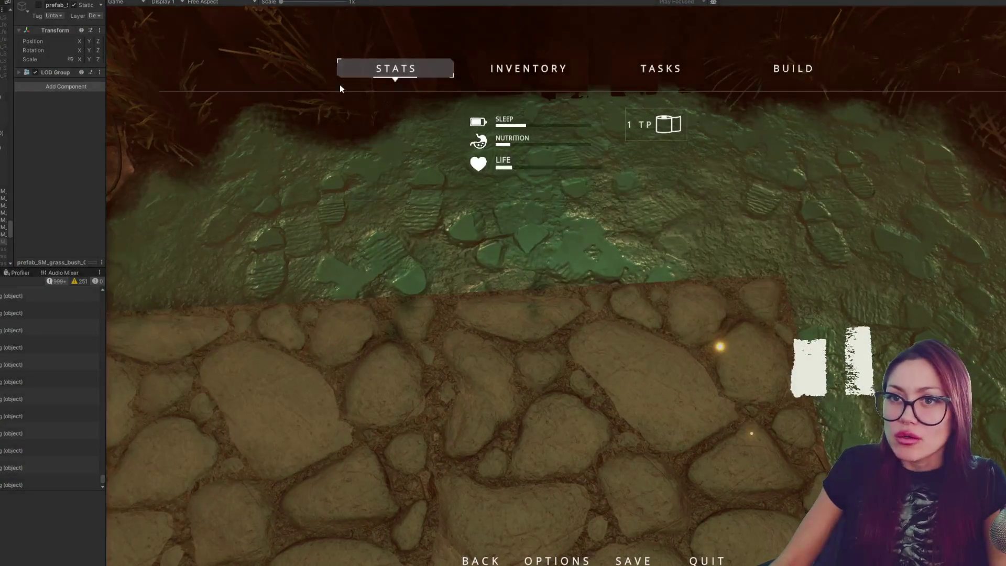
pyautogui.hotkey('ctrl', '1')
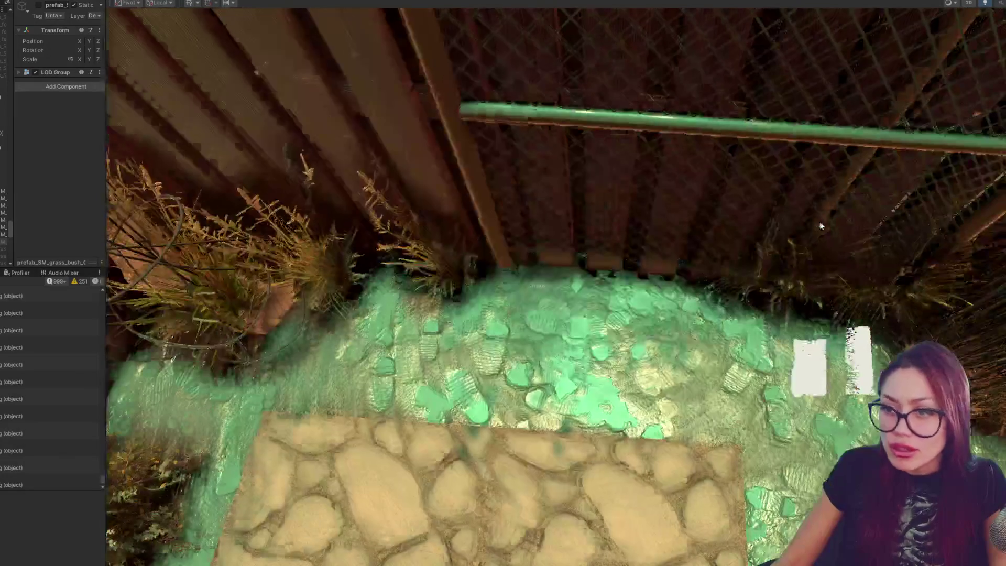
# Step: Turn off the grass bush's static flag for this object only and move it onto the stone path's centre
pyautogui.click(453, 287)
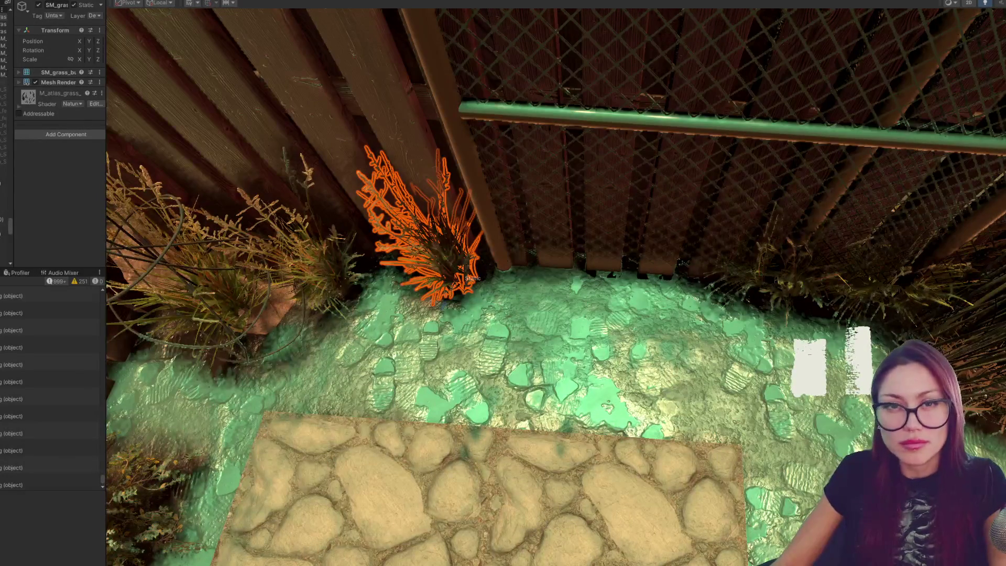
pyautogui.click(7, 91)
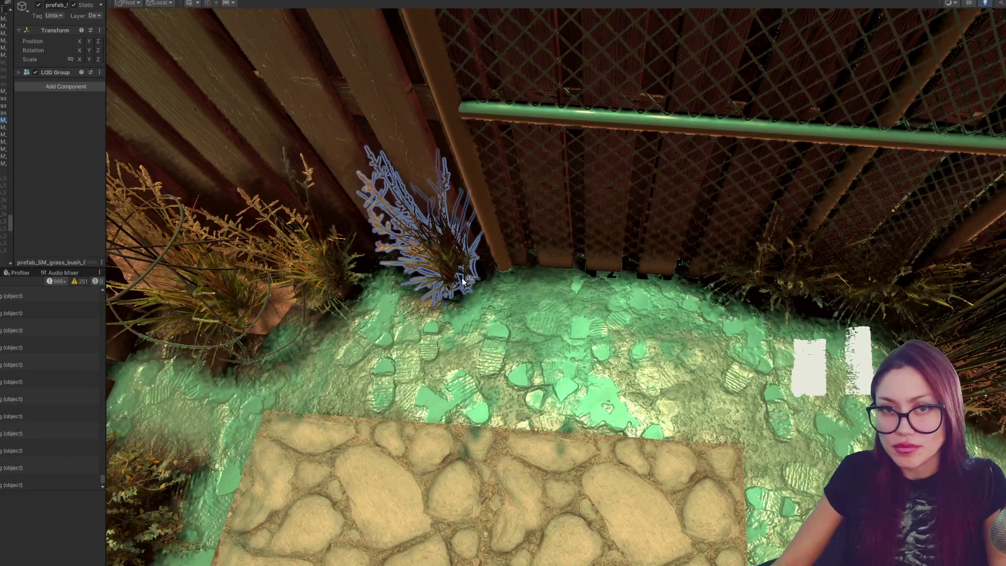
pyautogui.click(75, 6)
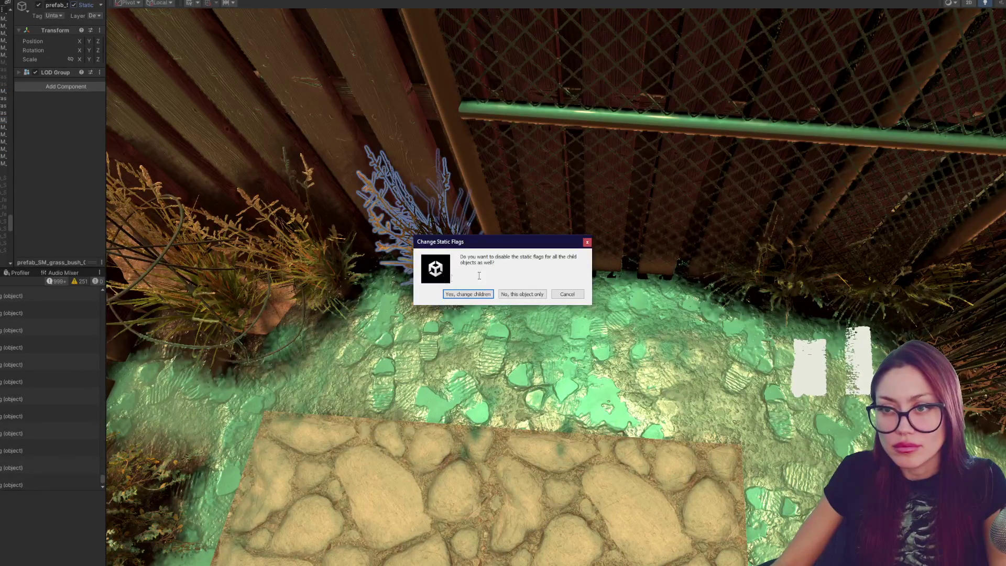
pyautogui.click(521, 295)
pyautogui.moveTo(474, 272); pyautogui.dragTo(342, 426)
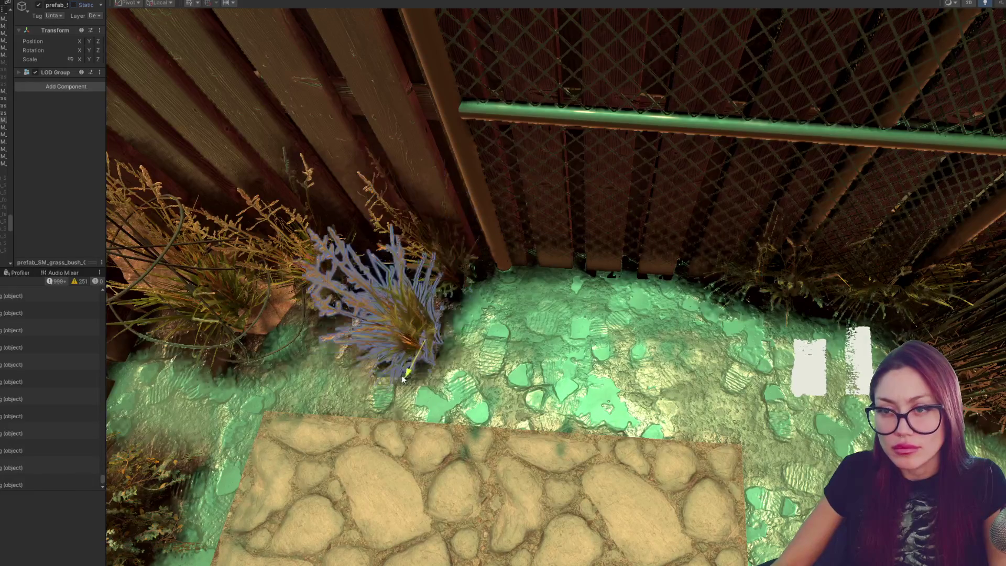
pyautogui.moveTo(361, 385)
pyautogui.mouseDown()
pyautogui.moveTo(540, 404)
pyautogui.moveTo(578, 419)
pyautogui.mouseUp()
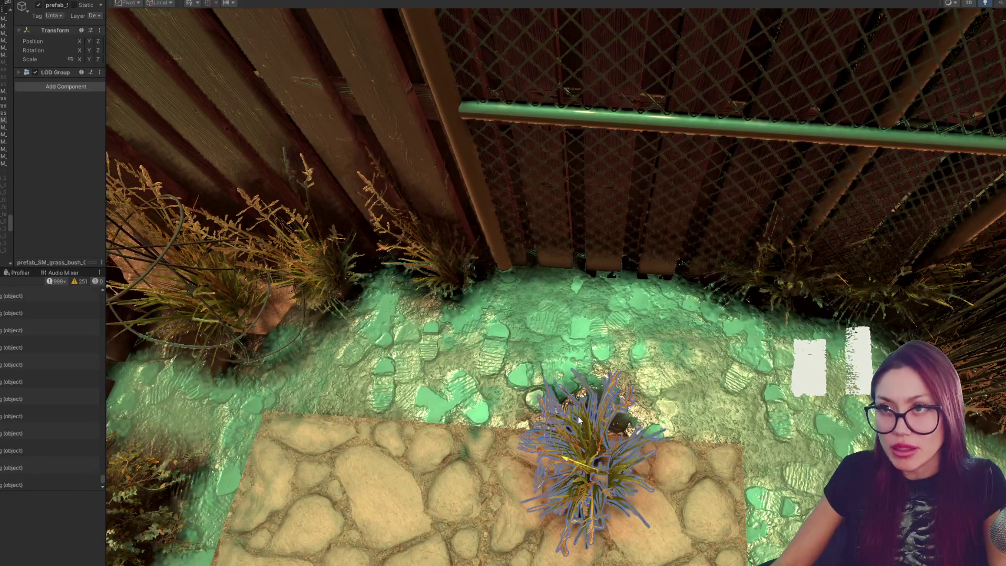
# Step: Play-test once more, pick the wooden plank wall to build, then switch back to the scene
pyautogui.click(307, 3)
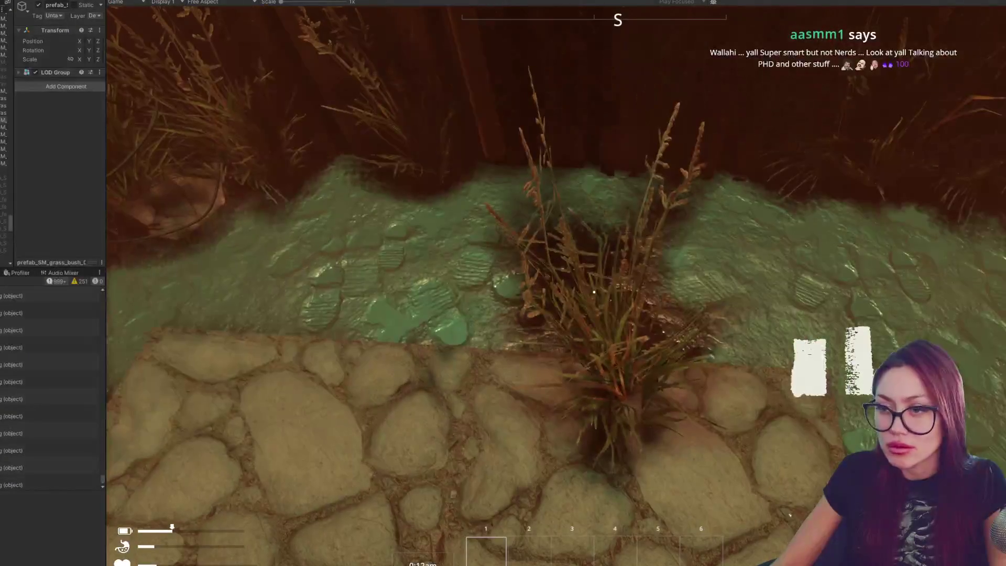
pyautogui.press('e')
pyautogui.press('e')
pyautogui.click(571, 132)
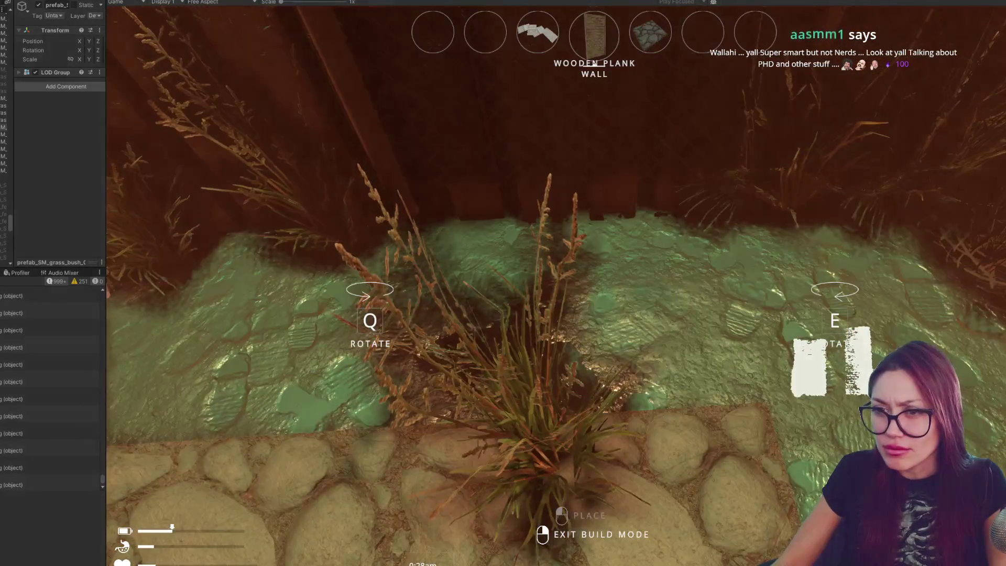
pyautogui.press('Escape')
pyautogui.hotkey('ctrl', '1')
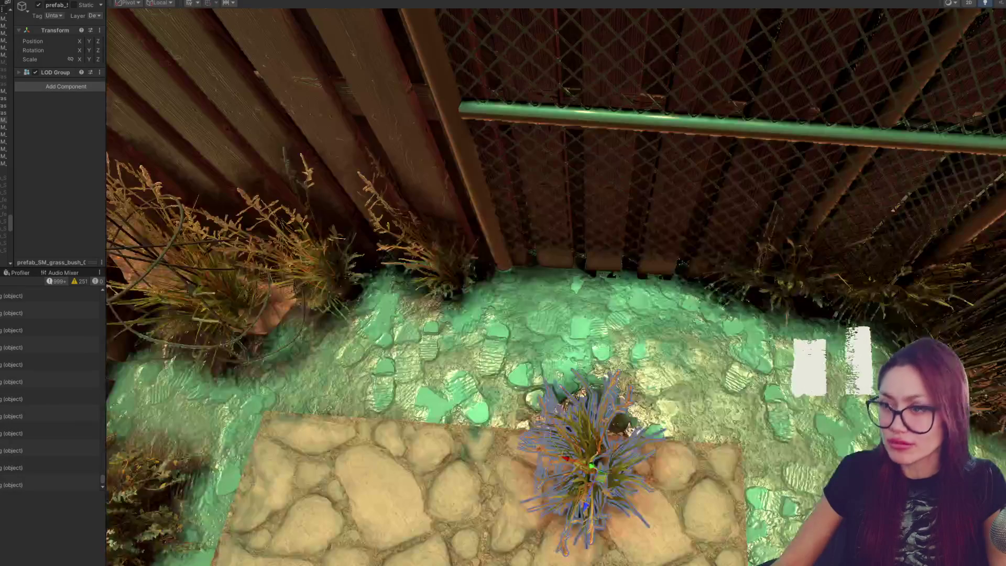
# Step: Select Rubble (2), make it active so its rocks show along the fence, and resume the running game
pyautogui.click(503, 338)
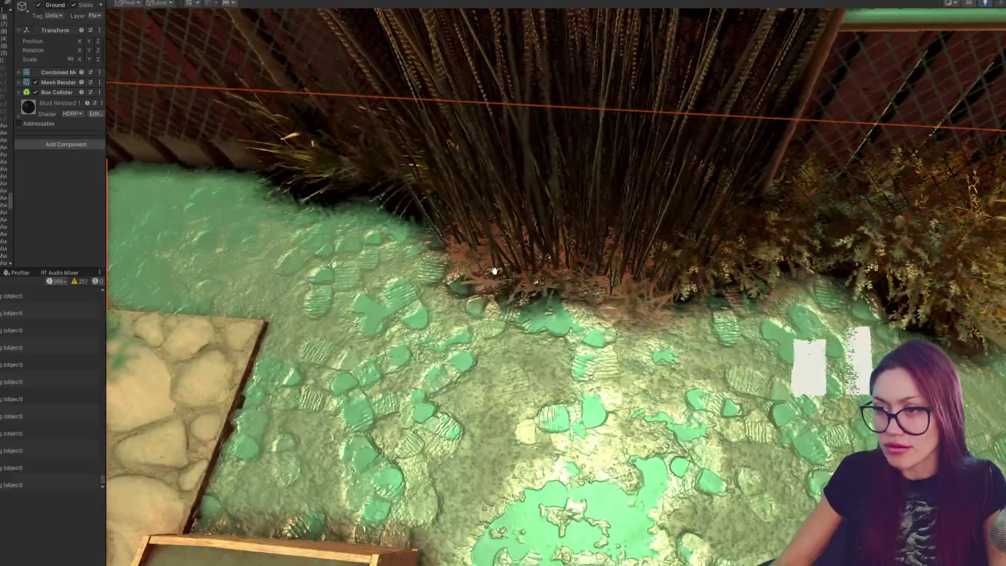
pyautogui.click(707, 157)
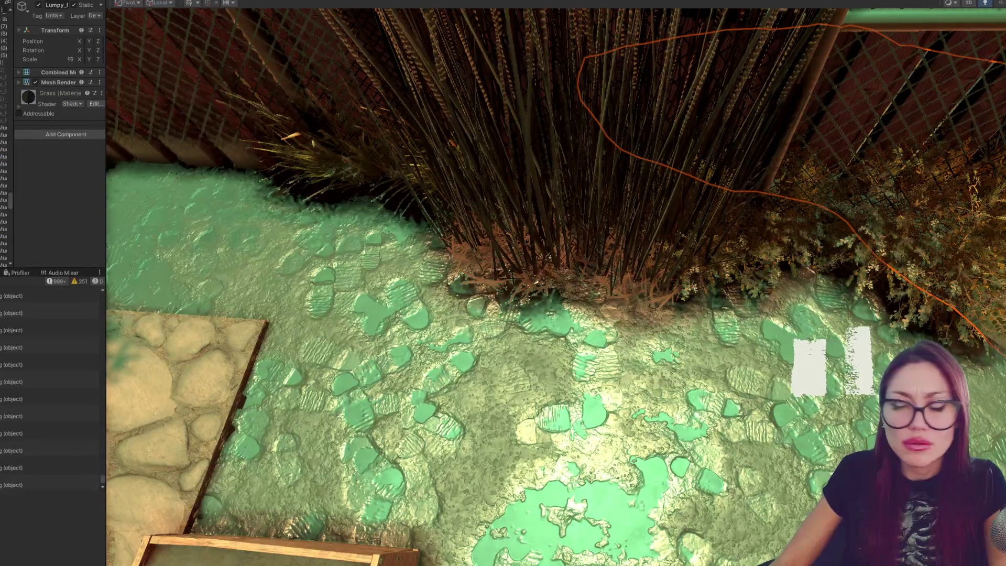
pyautogui.scroll(-3, 950, 267)
pyautogui.scroll(-3, 949, 268)
pyautogui.scroll(-3, 950, 267)
pyautogui.scroll(-3, 950, 267)
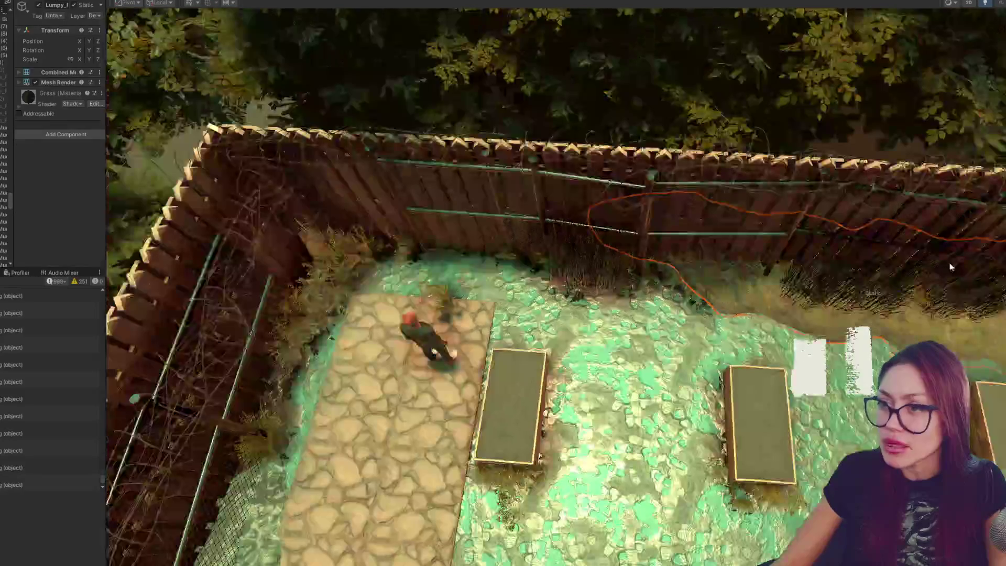
pyautogui.scroll(-2, 950, 267)
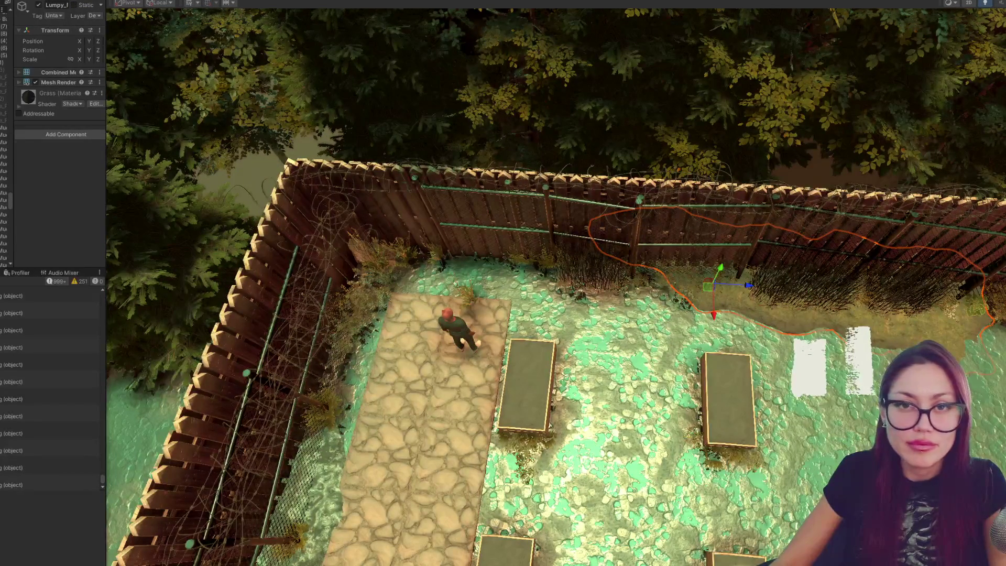
pyautogui.scroll(2, 556, 288)
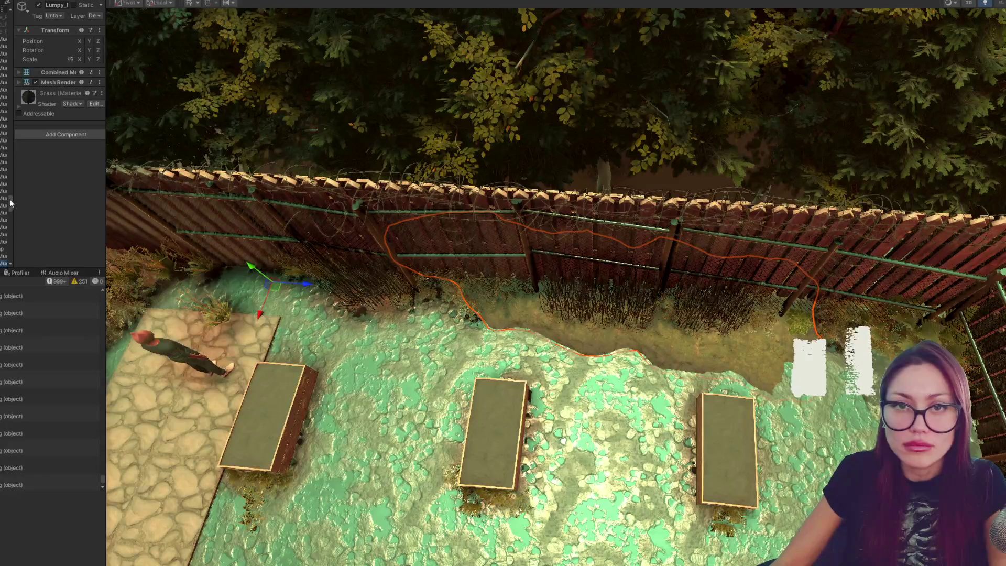
pyautogui.click(4, 171)
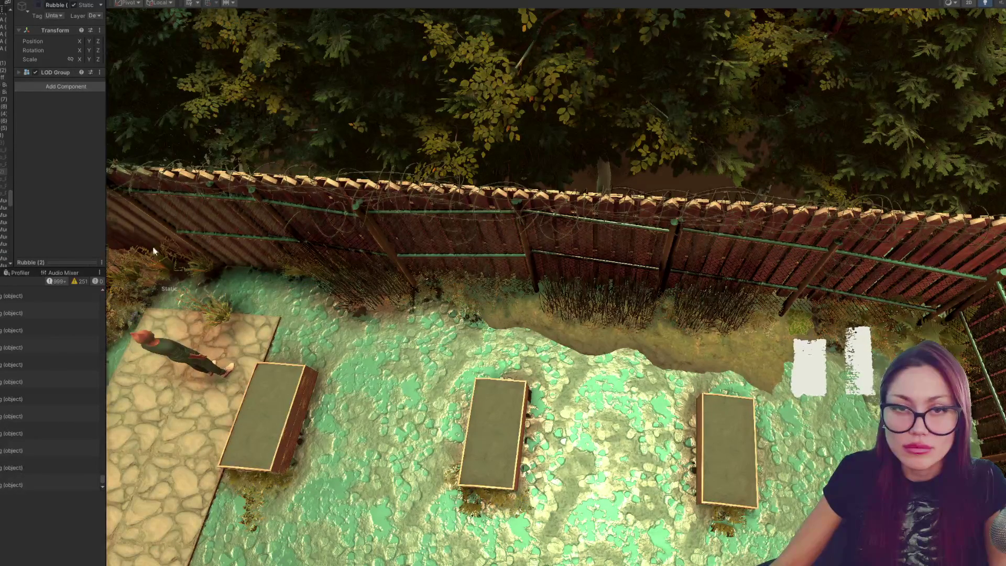
pyautogui.press('f')
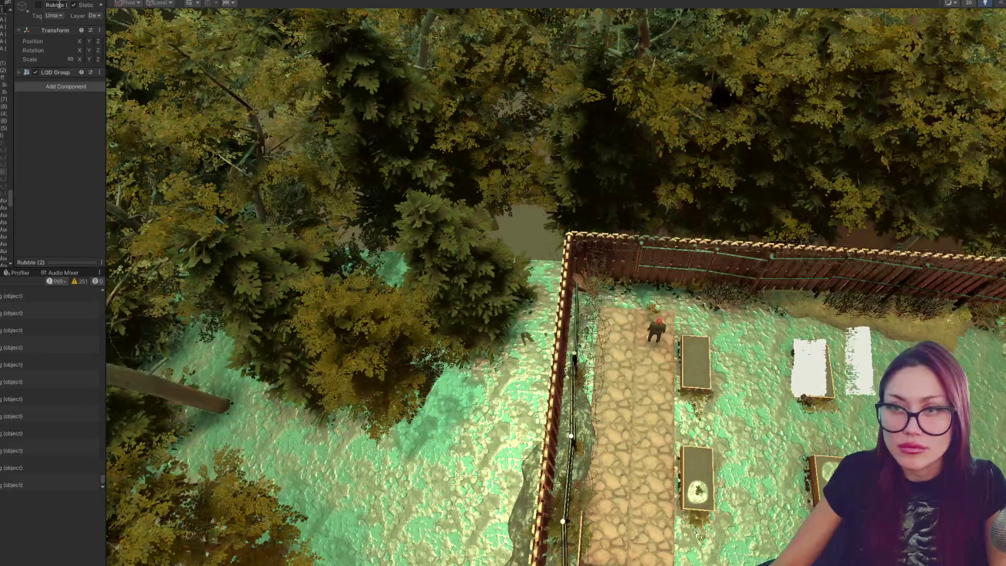
pyautogui.click(38, 5)
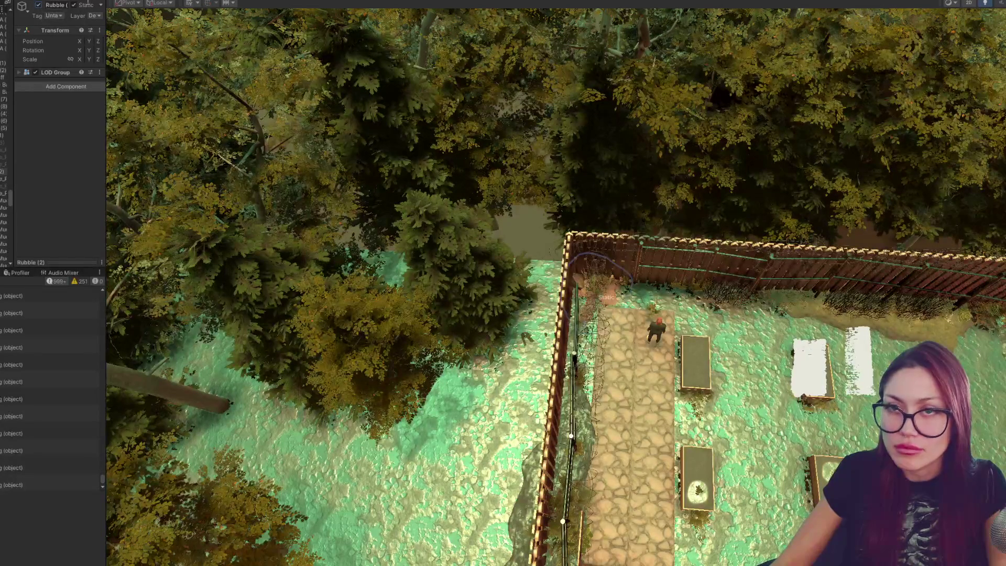
pyautogui.hotkey('ctrl', '2')
pyautogui.press('Escape')
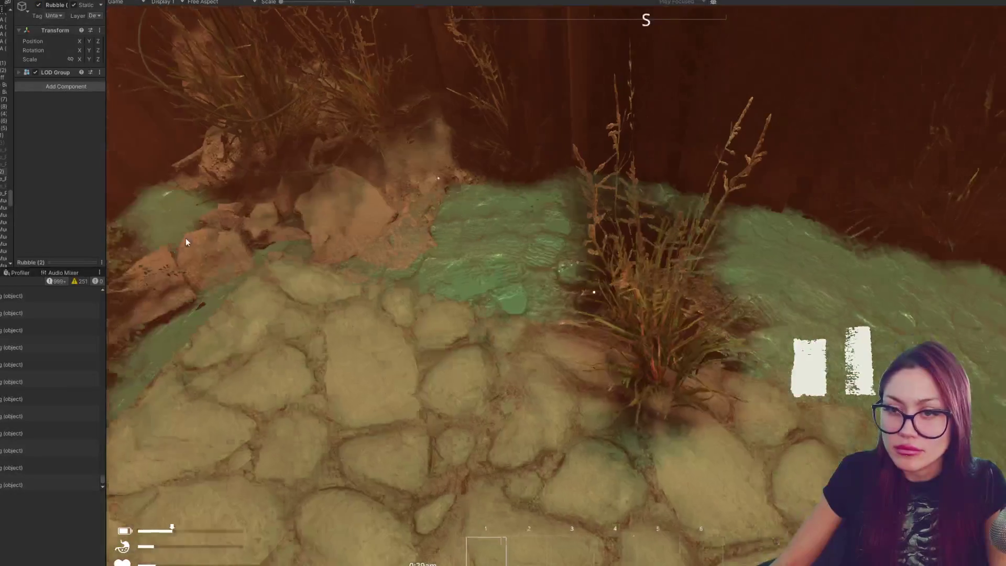
# Step: Try a wooden plank wall in build mode, then deactivate the Rubble object and return to the game
pyautogui.press('Escape')
pyautogui.click(790, 70)
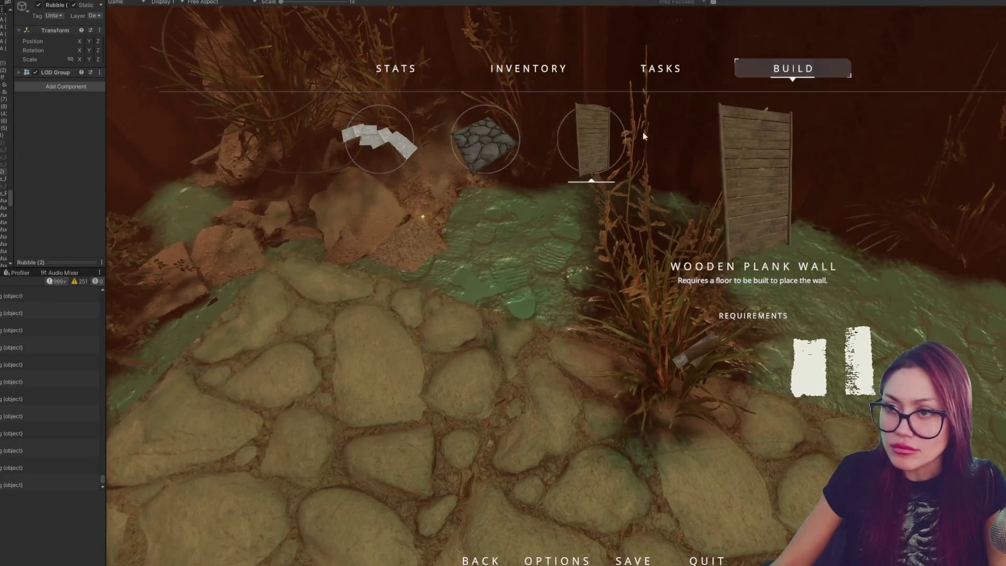
pyautogui.click(587, 137)
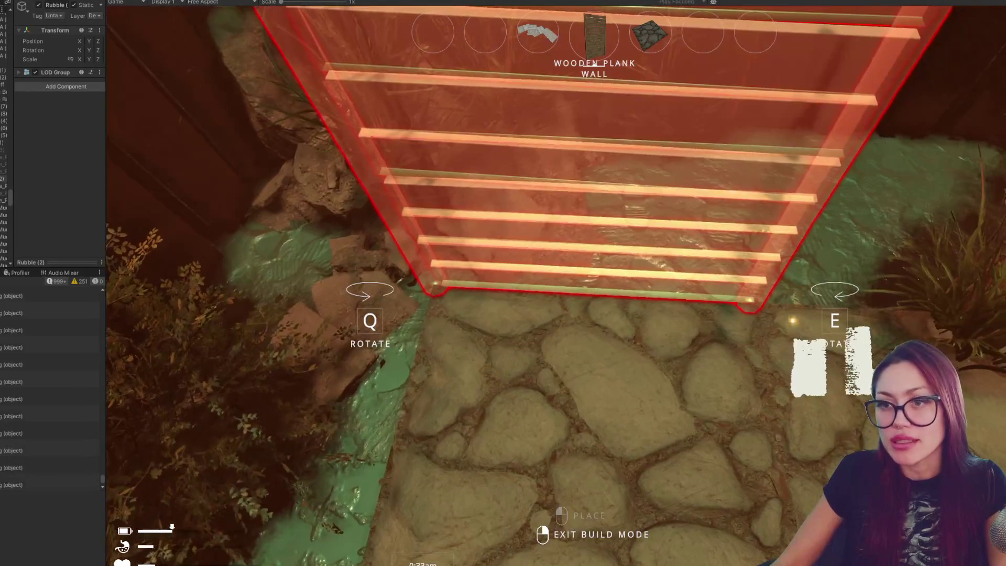
pyautogui.hotkey('ctrl', '1')
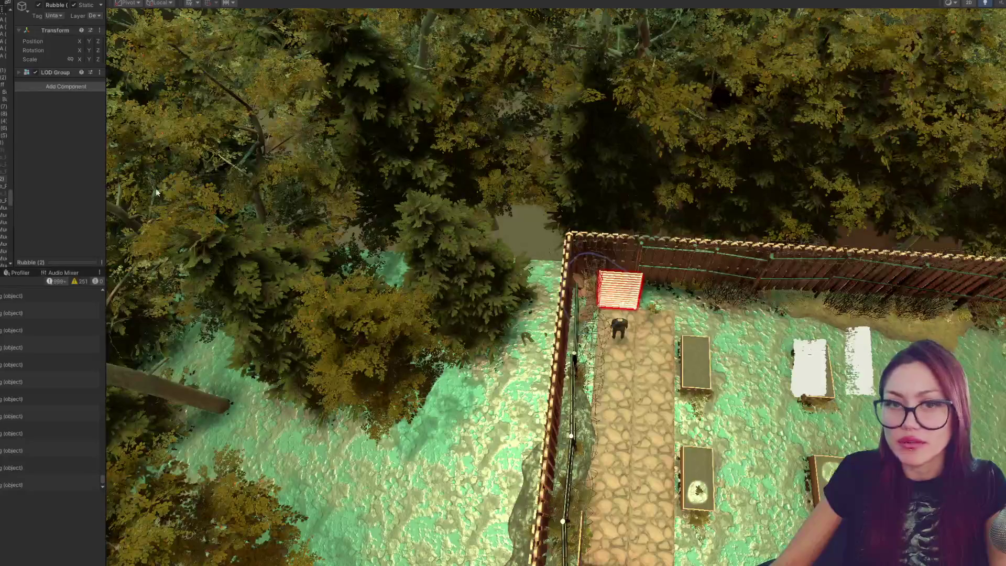
pyautogui.click(38, 5)
pyautogui.hotkey('ctrl', '2')
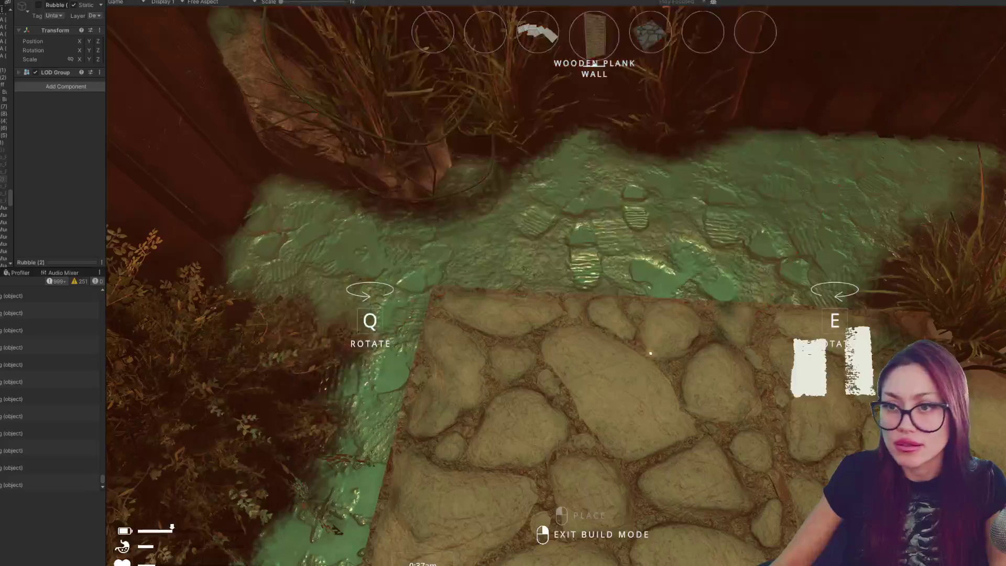
pyautogui.press('Escape')
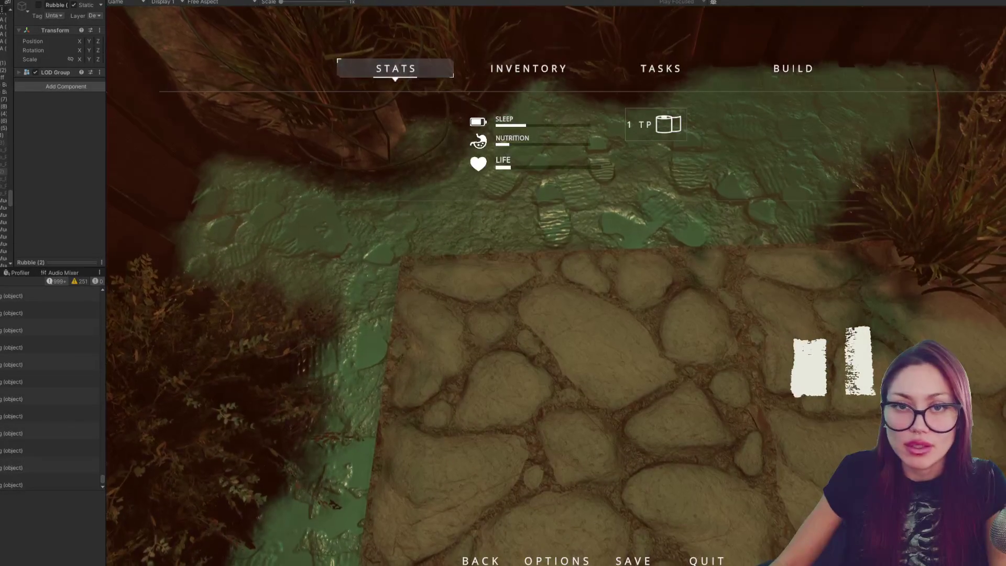
# Step: Reactivate Rubble and untick the Mesh Collider on the individual Rubble_ piece
pyautogui.click(38, 5)
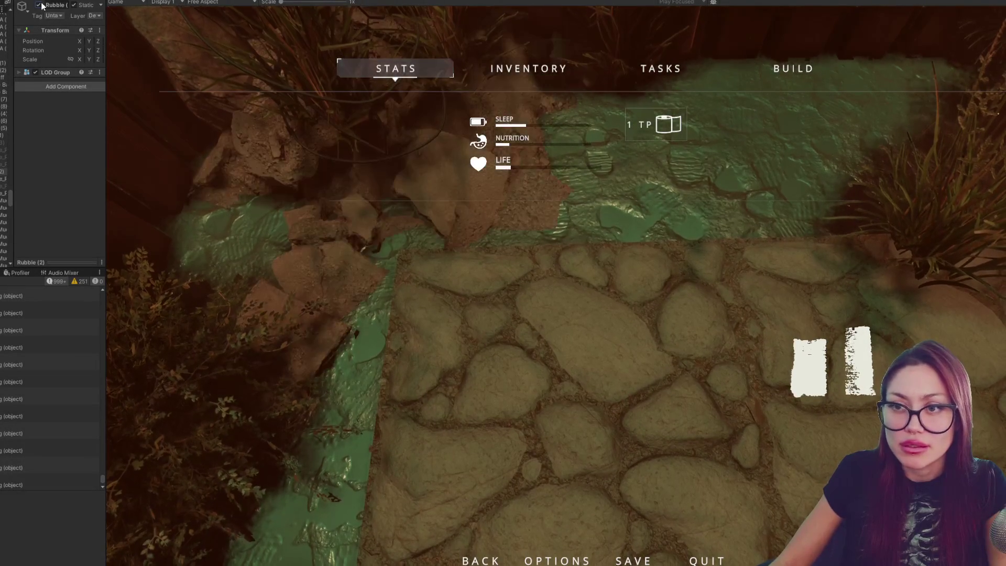
pyautogui.click(3, 180)
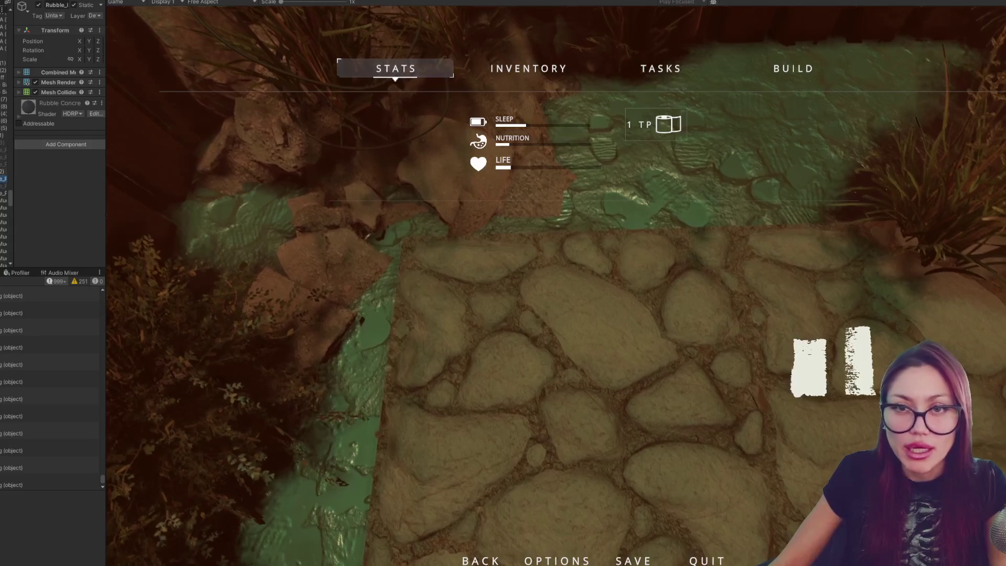
pyautogui.click(48, 91)
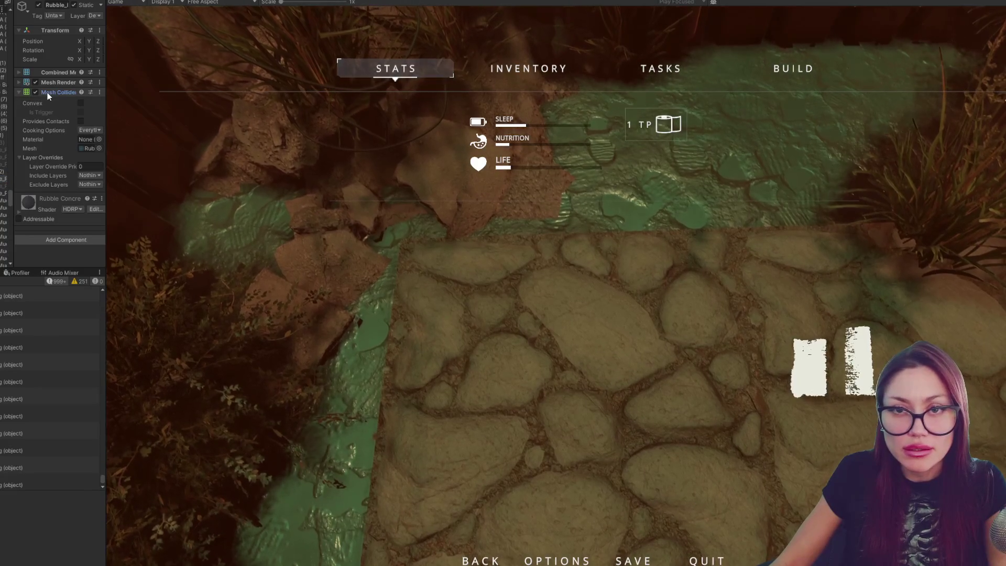
pyautogui.click(35, 92)
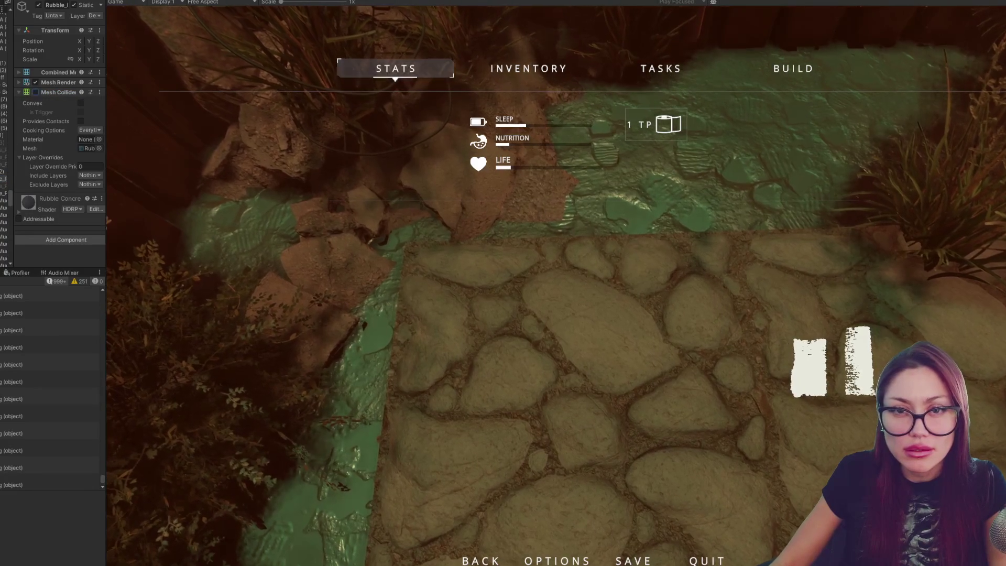
pyautogui.click(38, 6)
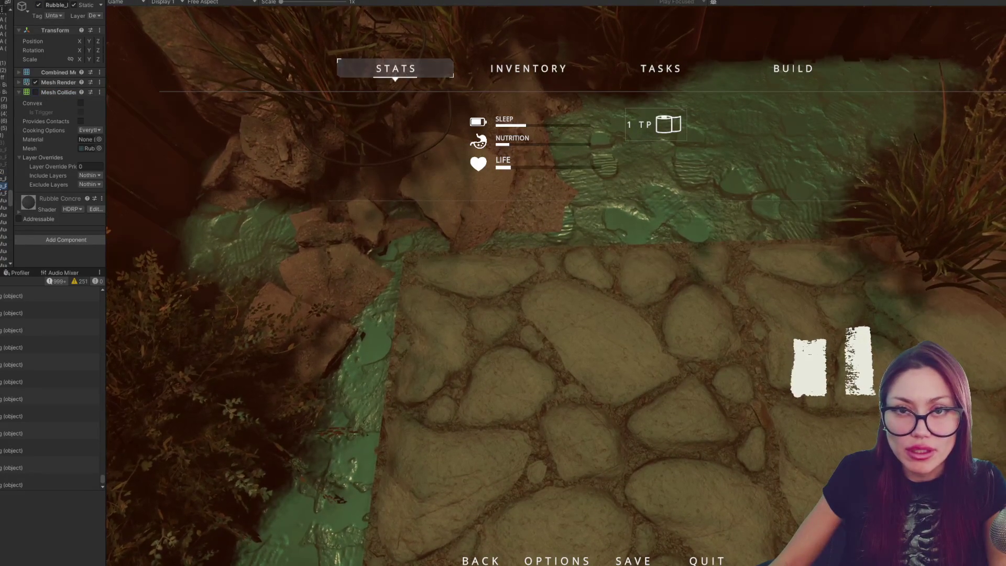
# Step: Test the wooden plank wall placement again in game, then stop the play test
pyautogui.hotkey('ctrl', '1')
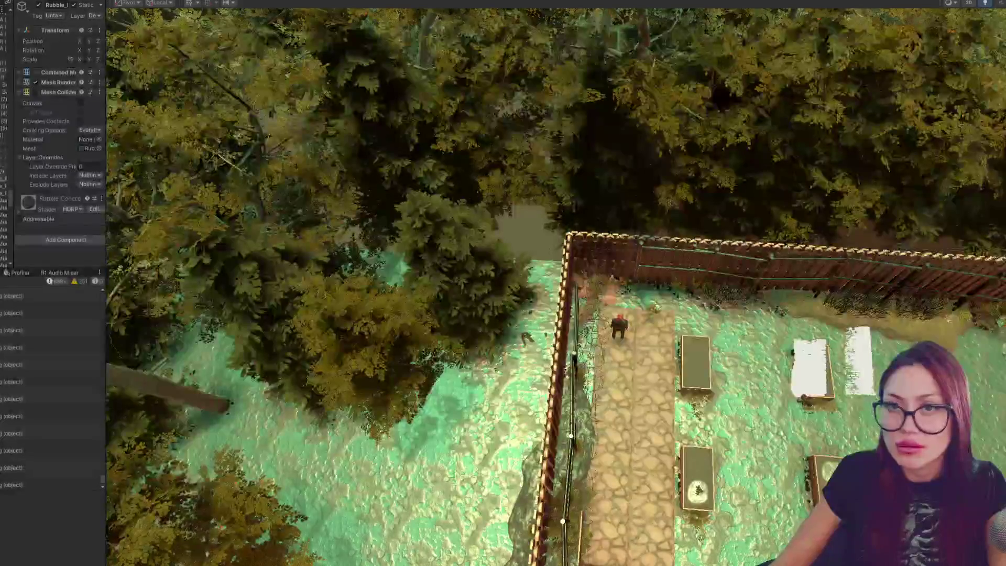
pyautogui.hotkey('ctrl', '2')
pyautogui.press('Escape')
pyautogui.press('Escape')
pyautogui.click(789, 70)
pyautogui.click(583, 138)
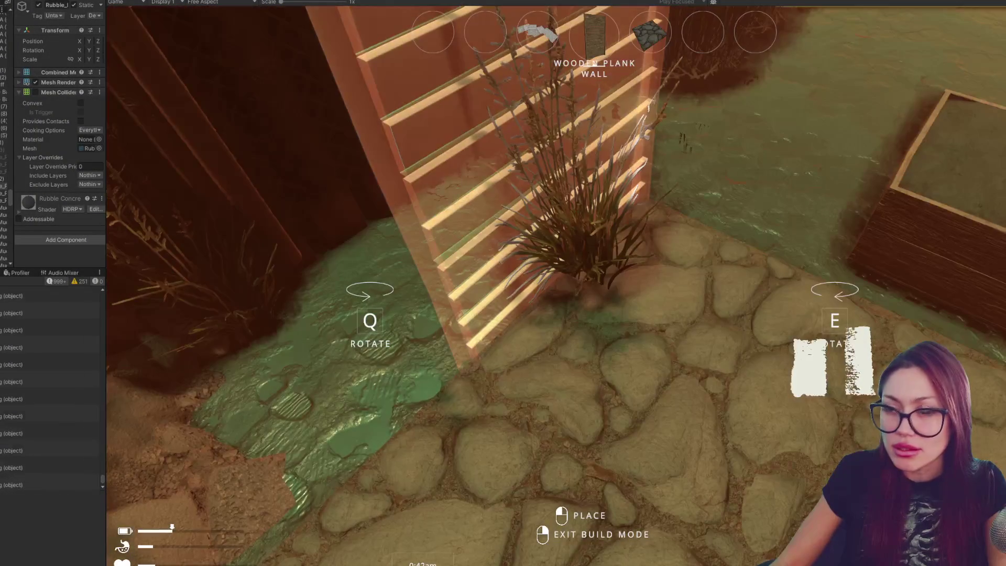
pyautogui.press('Escape')
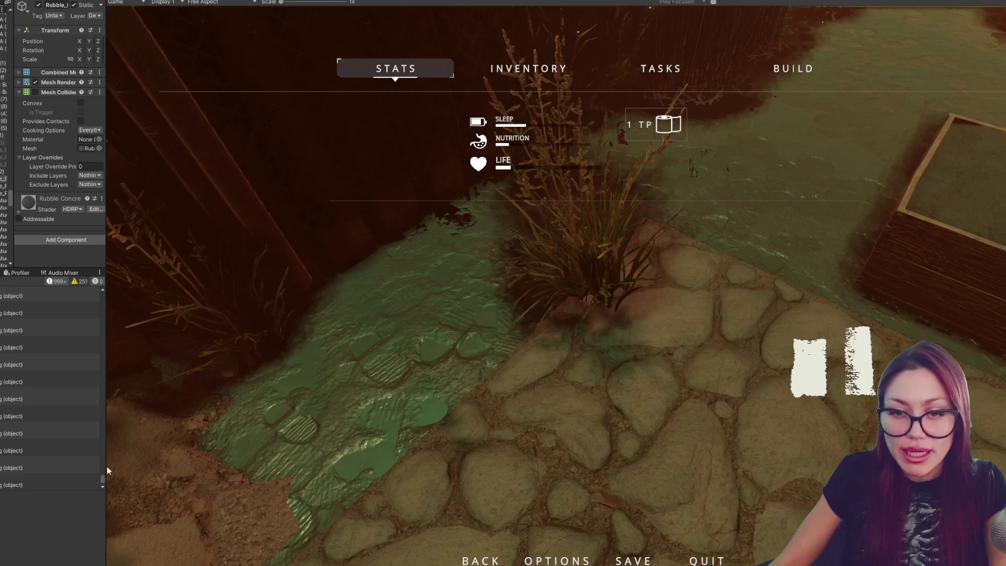
pyautogui.hotkey('ctrl', 'p')
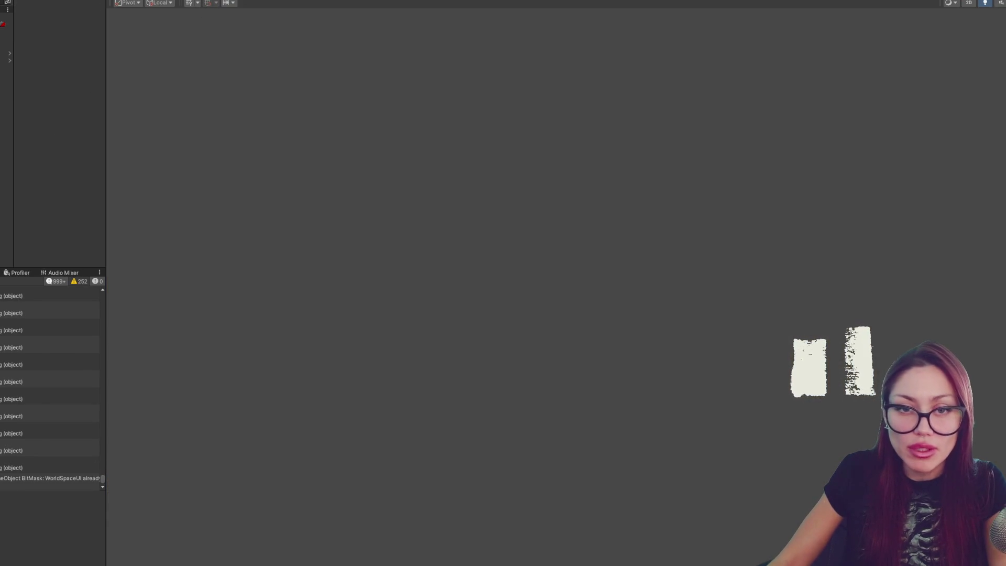
# Step: Show the Project browser with the 6-Scenes folder and widen it to list the scene files
pyautogui.click(2, 272)
pyautogui.moveTo(105, 338); pyautogui.dragTo(223, 338)
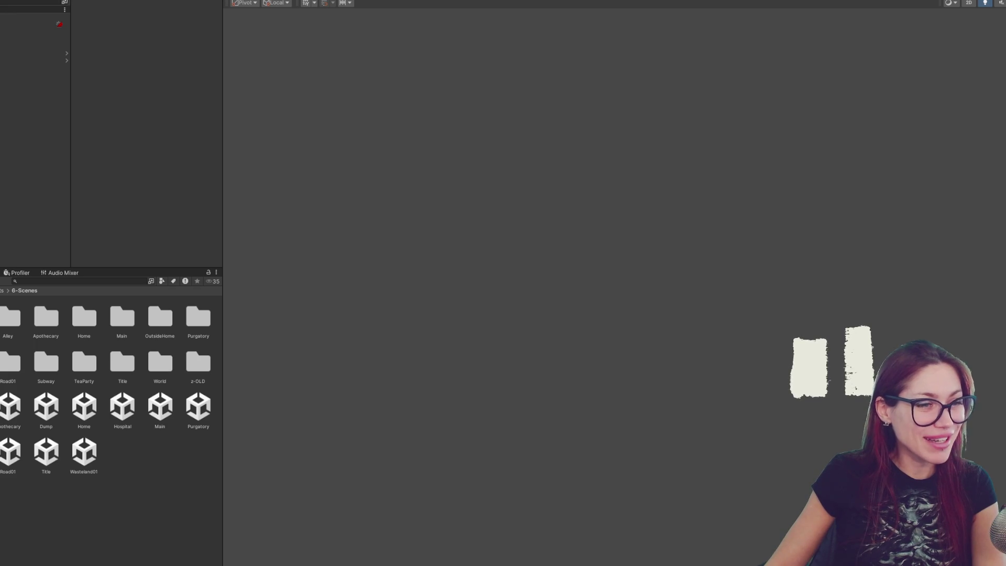
# Step: Bring the Chrome window with the 'IS THAT AI?' mug photo in front of Unity
pyautogui.hotkey('alt', 'Tab')
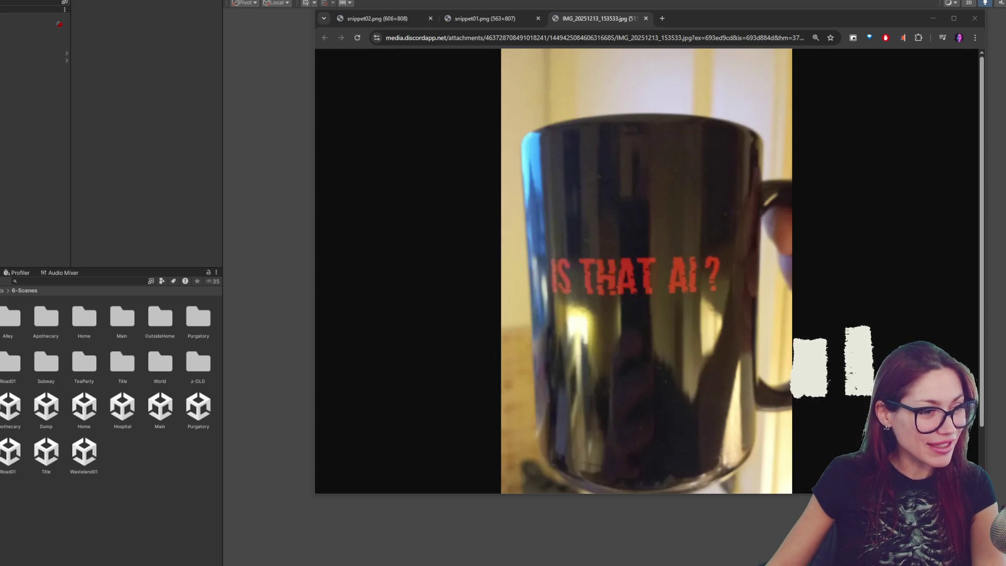
# Step: Close the Chrome mug-photo window to reveal the Unity editor again
pyautogui.click(975, 18)
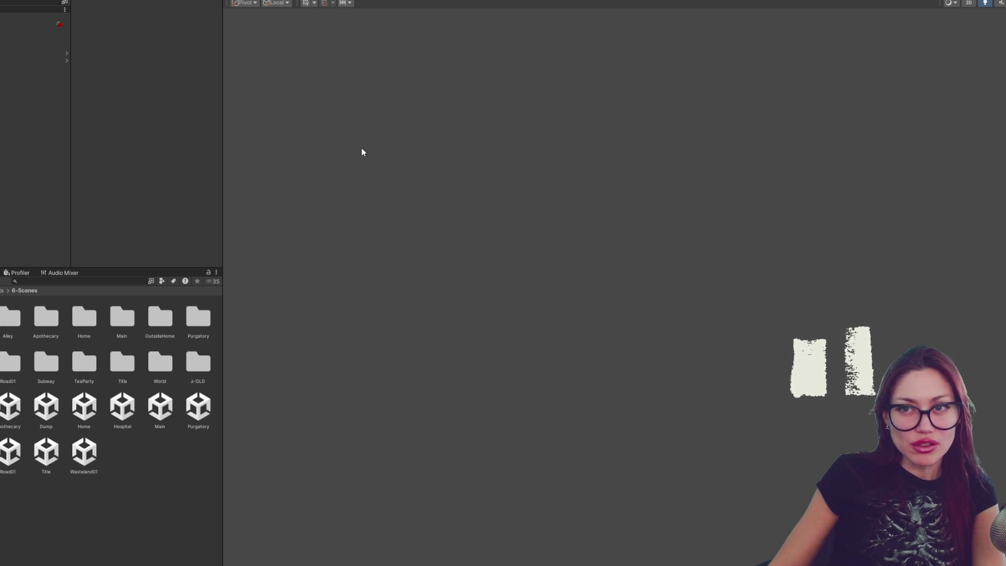
# Step: Widen the scene view, pick BEGIN on the STRAIN title screen, then stop the play test
pyautogui.moveTo(222, 95)
pyautogui.mouseDown()
pyautogui.moveTo(145, 94)
pyautogui.moveTo(288, 113)
pyautogui.moveTo(253, 124)
pyautogui.moveTo(148, 117)
pyautogui.moveTo(268, 124)
pyautogui.moveTo(247, 108)
pyautogui.mouseUp()
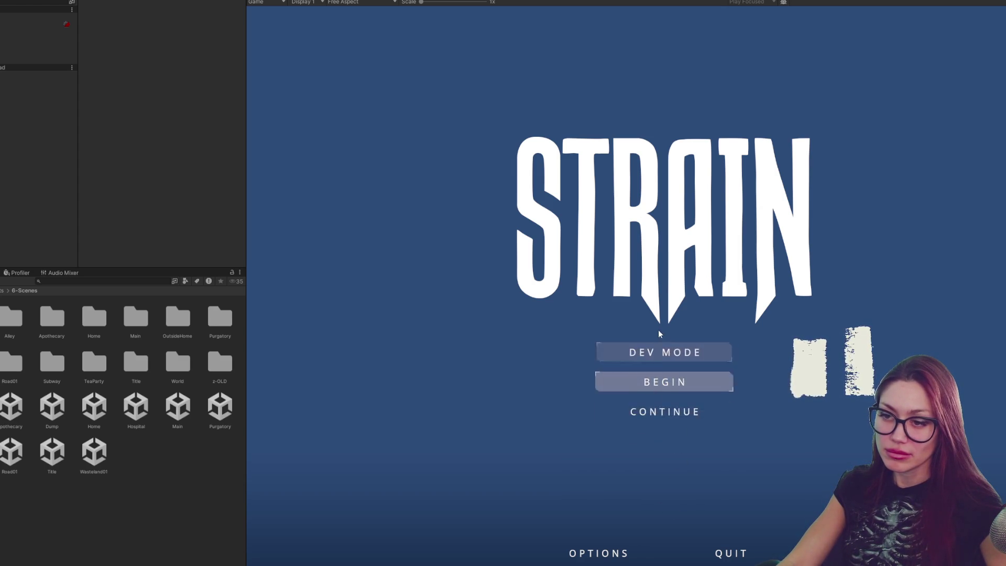
pyautogui.click(668, 383)
pyautogui.hotkey('ctrl', 'p')
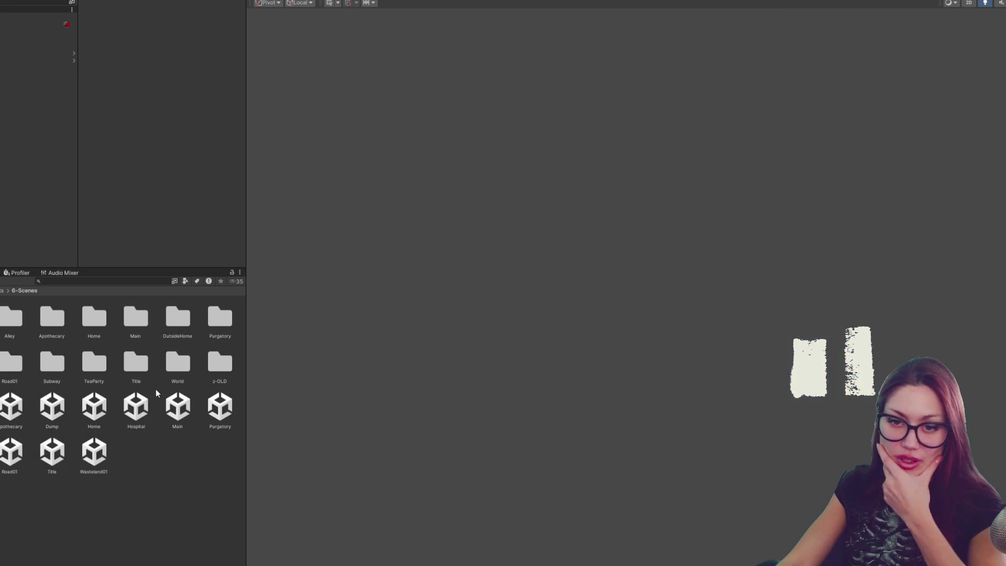
# Step: Load the Main scene and inspect the FirstPersonCharacter's camera and blur components
pyautogui.click(185, 407)
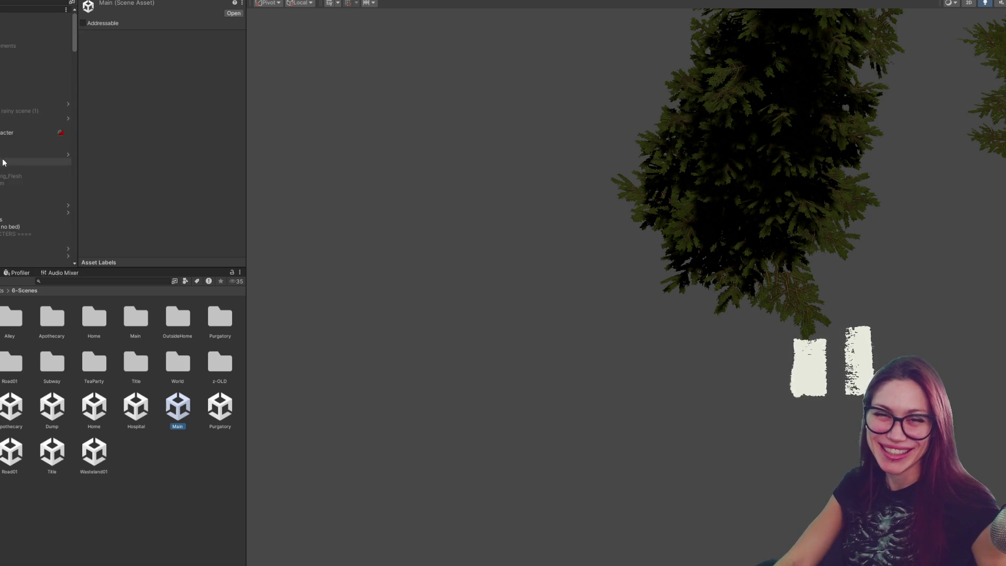
pyautogui.click(12, 133)
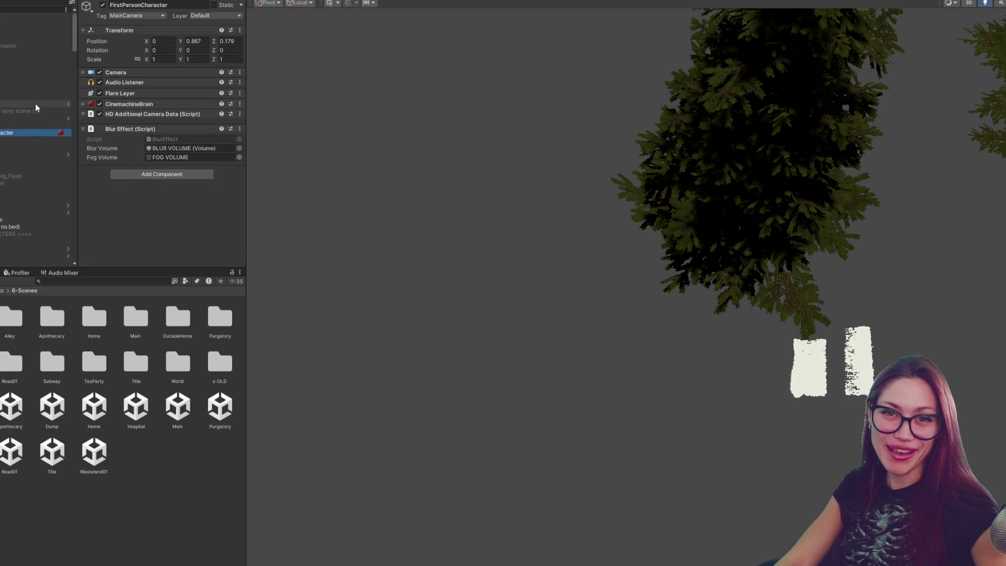
pyautogui.click(8, 40)
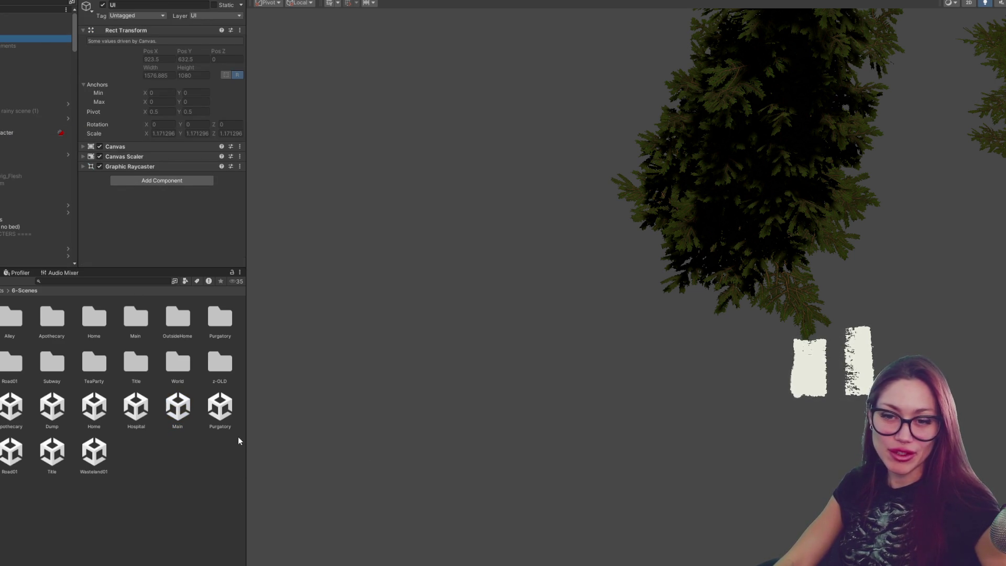
pyautogui.click(221, 415)
pyautogui.click(178, 409)
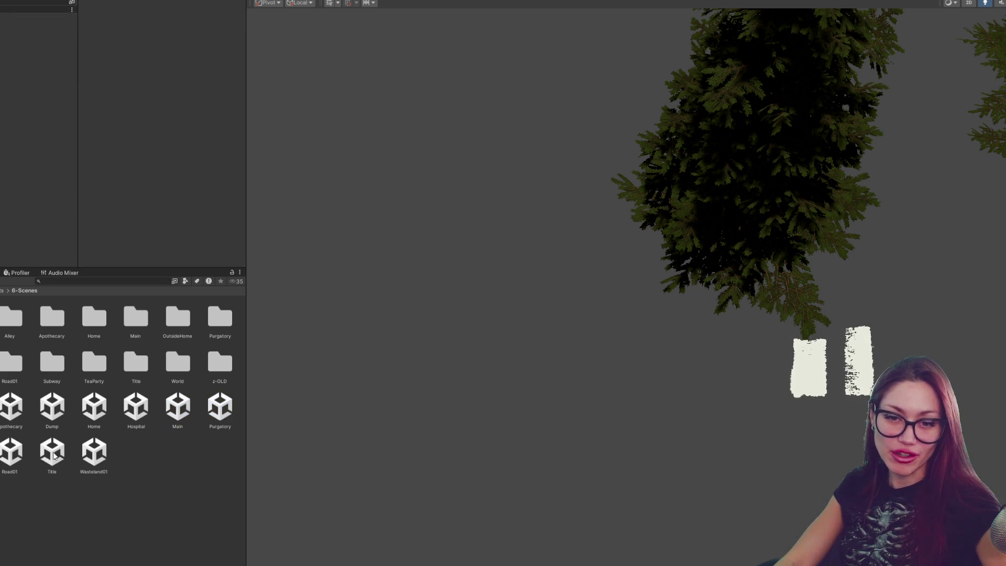
pyautogui.moveTo(247, 459); pyautogui.dragTo(242, 466)
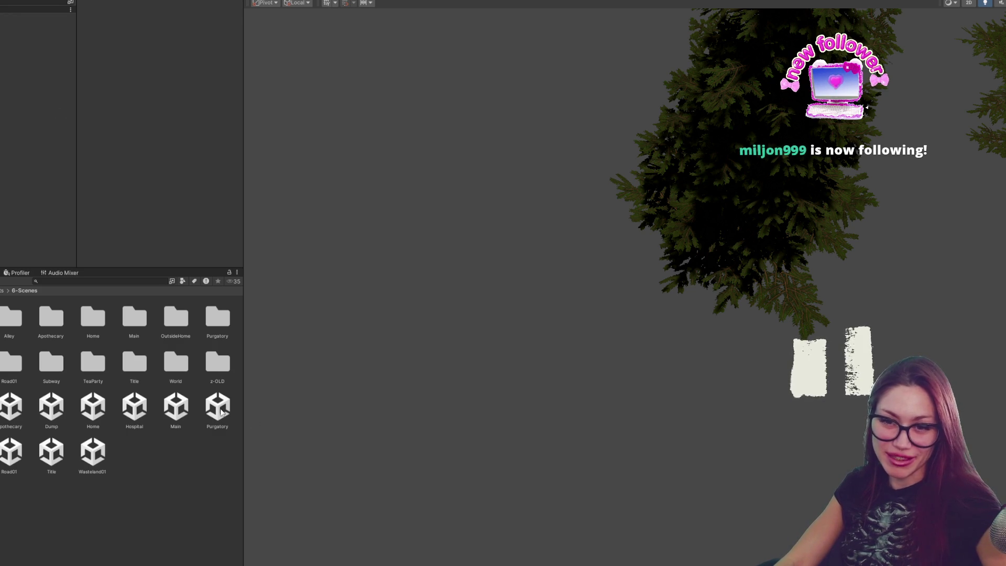
pyautogui.rightClick(219, 411)
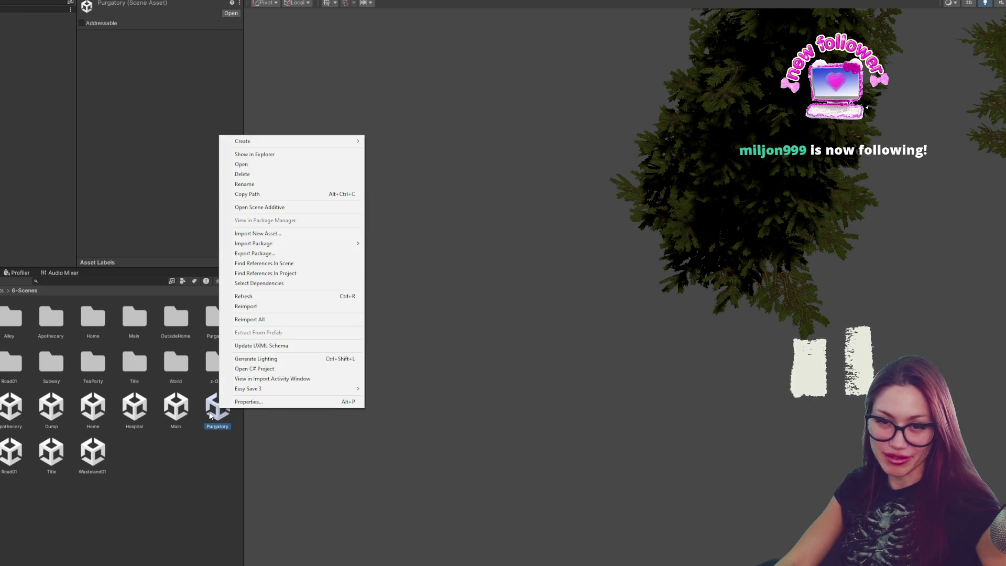
# Step: Load the Home scene from the Project window and select a Lumpy_Mud_Long mud mound in the yard
pyautogui.click(131, 415)
pyautogui.rightClick(94, 406)
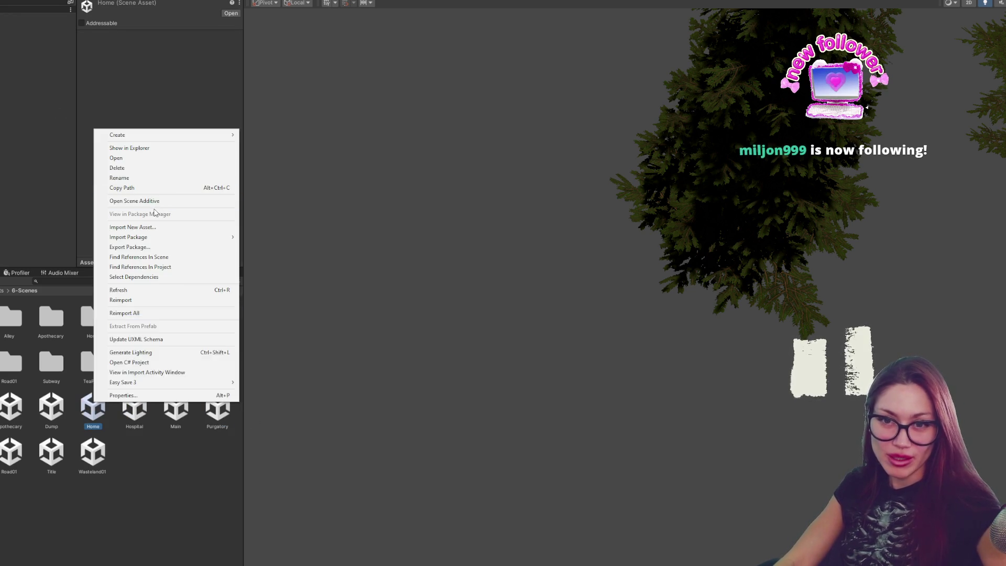
pyautogui.click(166, 199)
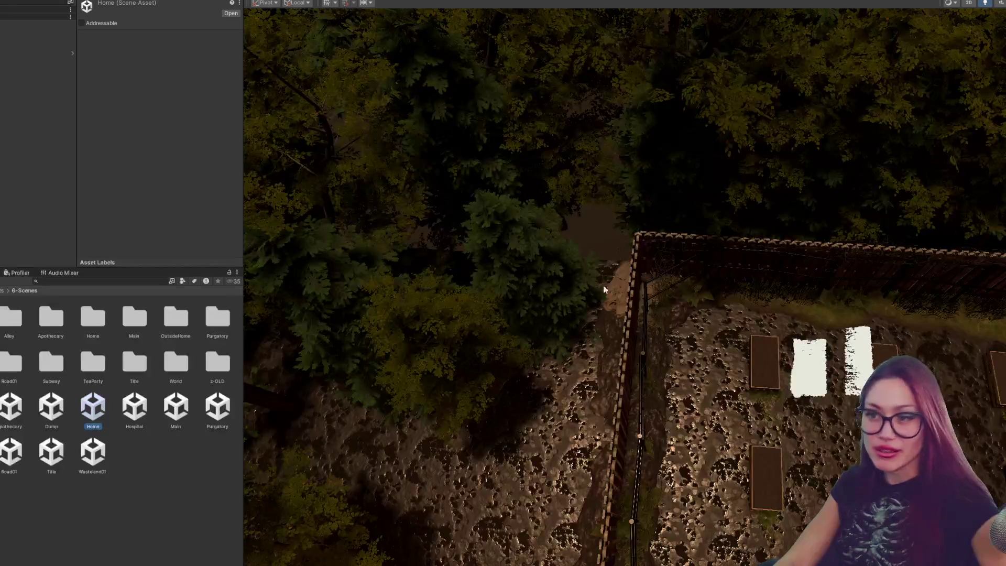
pyautogui.click(675, 306)
pyautogui.scroll(2, 678, 309)
pyautogui.scroll(2, 681, 311)
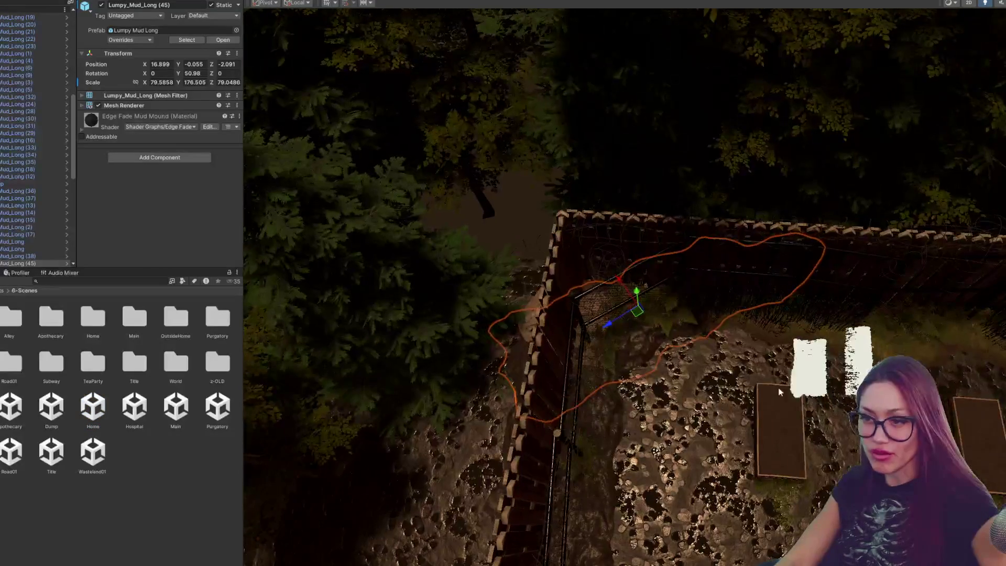
pyautogui.scroll(2, 683, 314)
# Step: Frame the mud mound, toggle its visibility to compare, then frame Lumpy_Mud_Long (45) from the Hierarchy
pyautogui.press('f')
pyautogui.scroll(3, 707, 265)
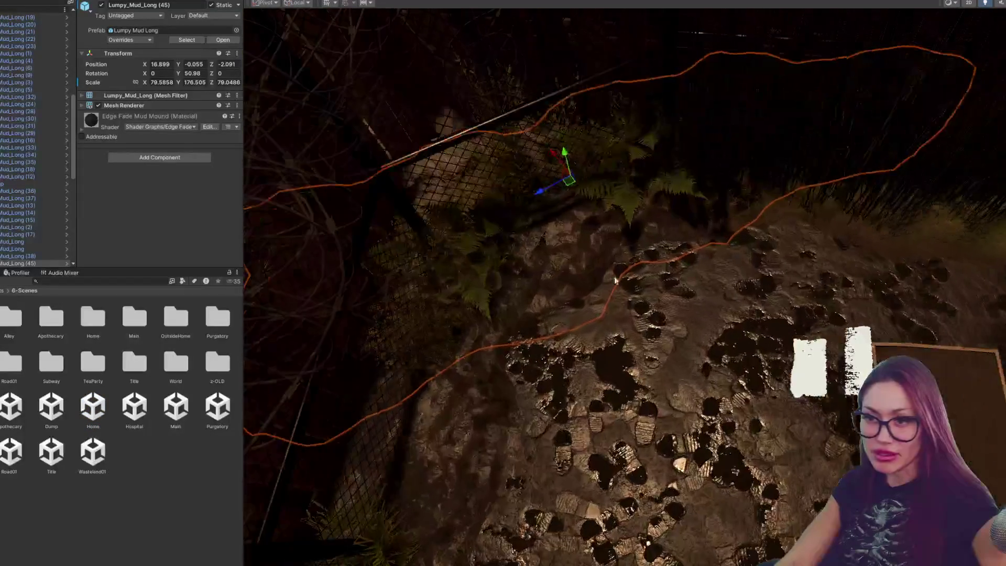
pyautogui.scroll(-5, 26, 155)
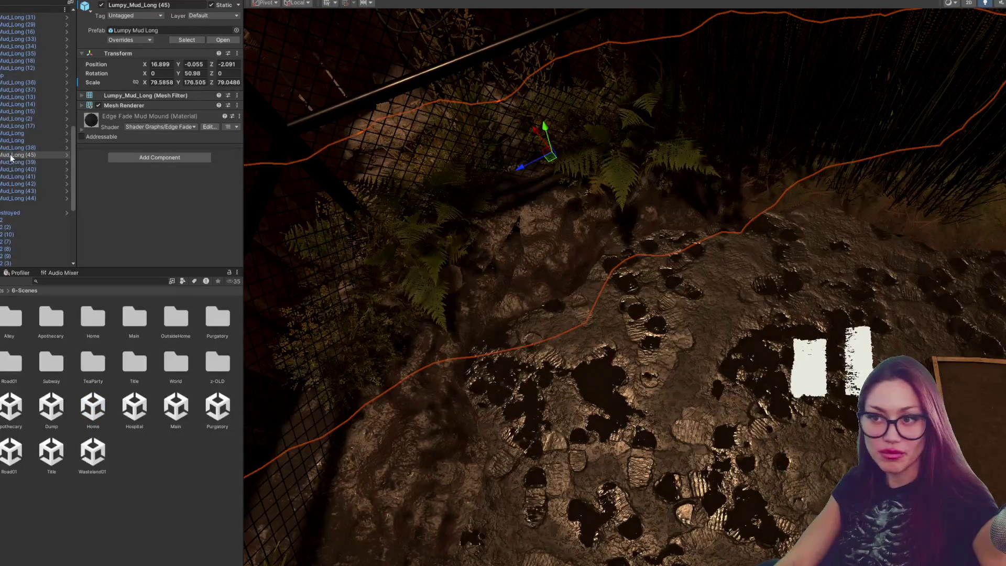
pyautogui.click(101, 6)
pyautogui.click(101, 5)
pyautogui.click(102, 4)
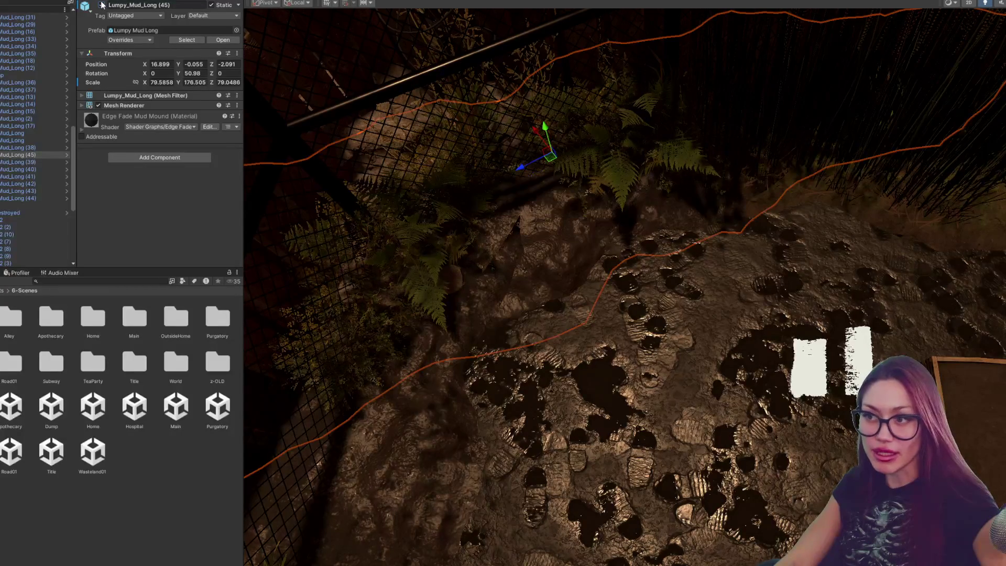
pyautogui.moveTo(602, 218)
pyautogui.mouseDown()
pyautogui.moveTo(349, 196)
pyautogui.moveTo(516, 218)
pyautogui.moveTo(627, 160)
pyautogui.mouseUp()
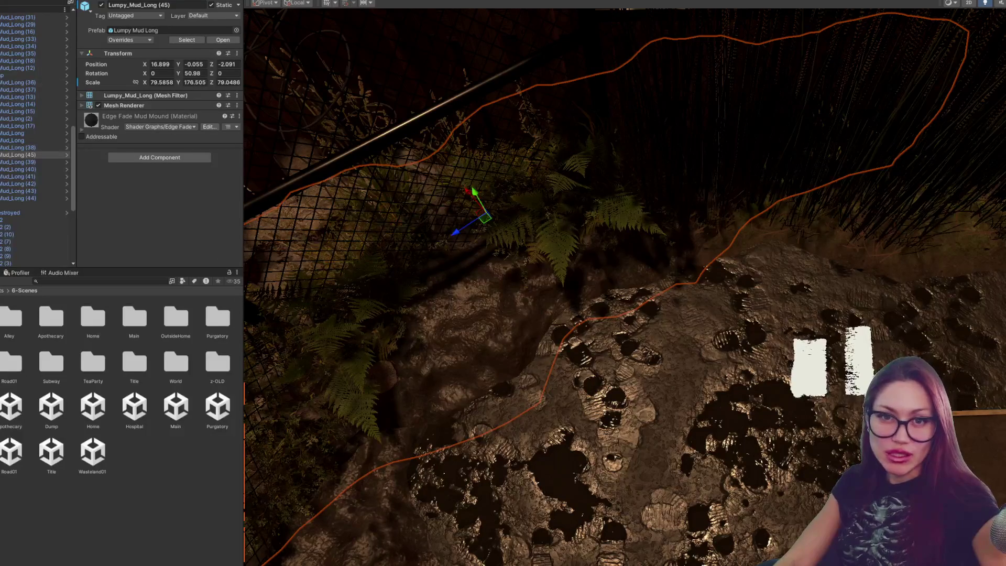
pyautogui.doubleClick(18, 155)
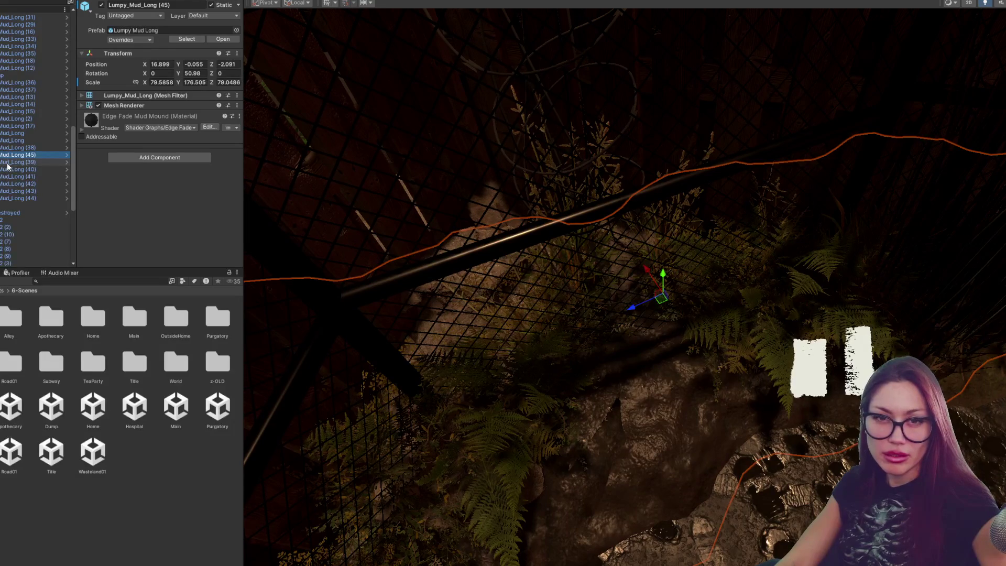
pyautogui.scroll(3, 10, 168)
pyautogui.scroll(2, 8, 160)
pyautogui.scroll(5, 9, 161)
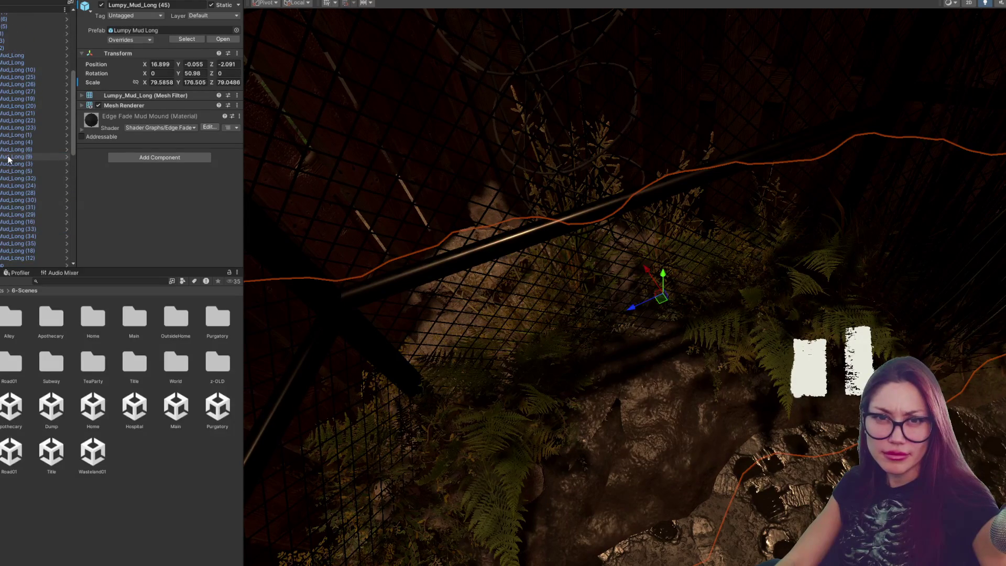
# Step: Hide Lumpy_Mud_Long (45) and select all eight rubble pile objects, framing them in the scene
pyautogui.click(101, 6)
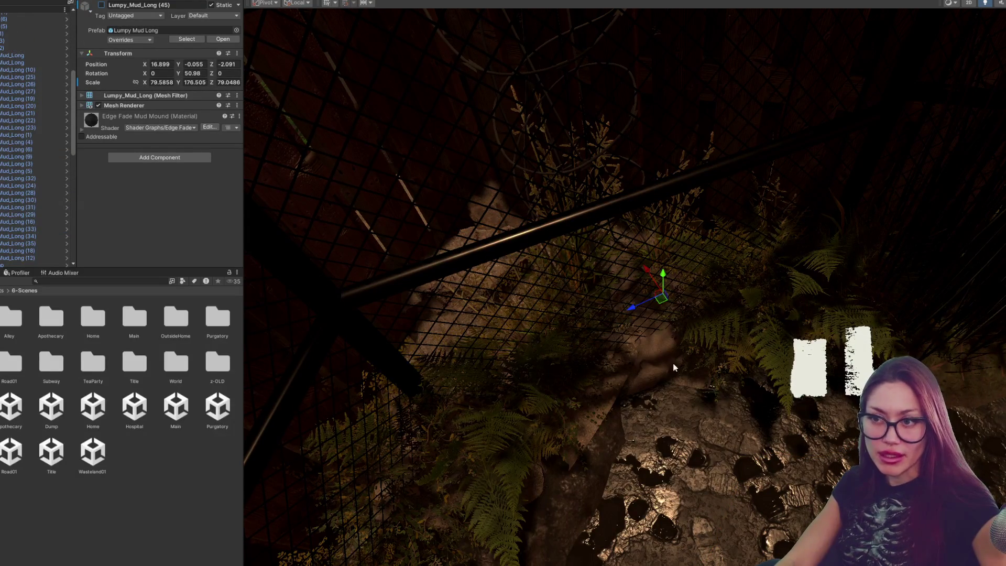
pyautogui.click(664, 346)
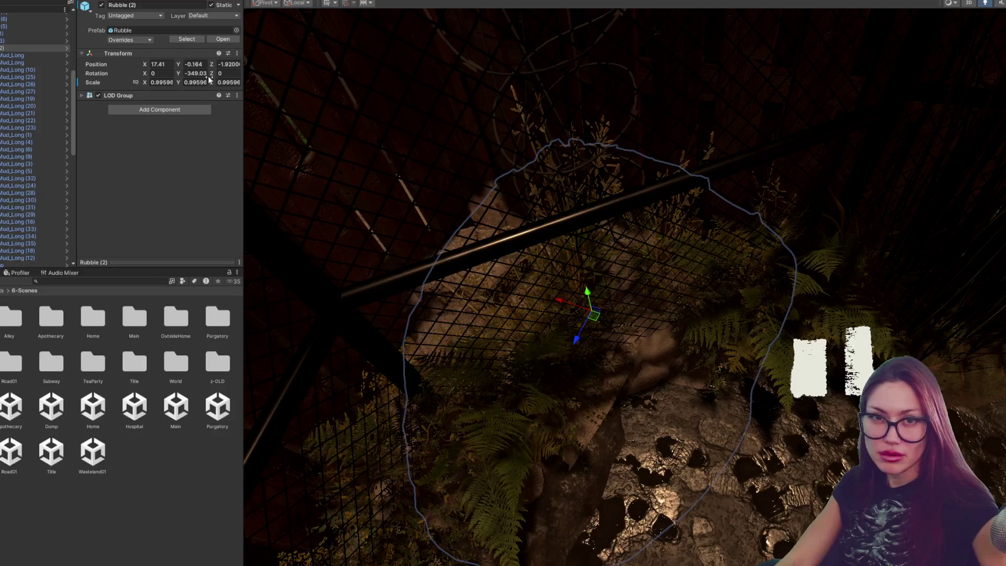
pyautogui.scroll(5, 32, 158)
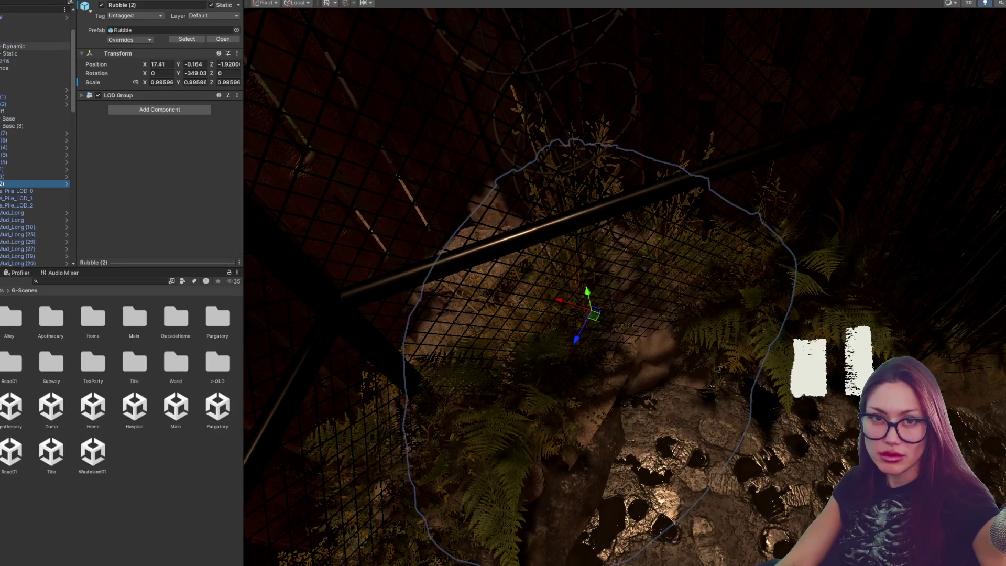
pyautogui.click(4, 135)
pyautogui.keyDown('shift'); pyautogui.click(3, 182); pyautogui.keyUp('shift')
pyautogui.press('f')
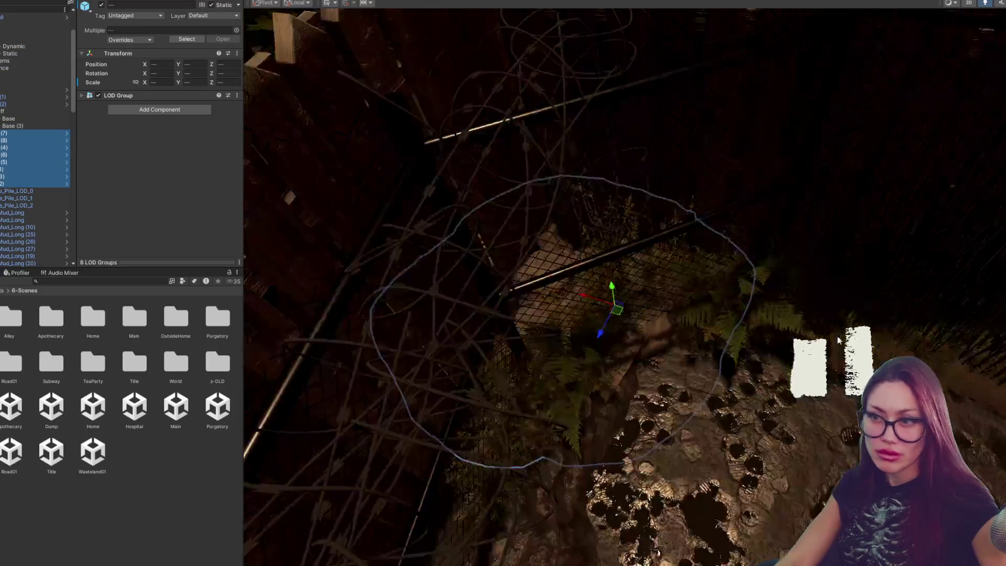
pyautogui.scroll(-3, 823, 138)
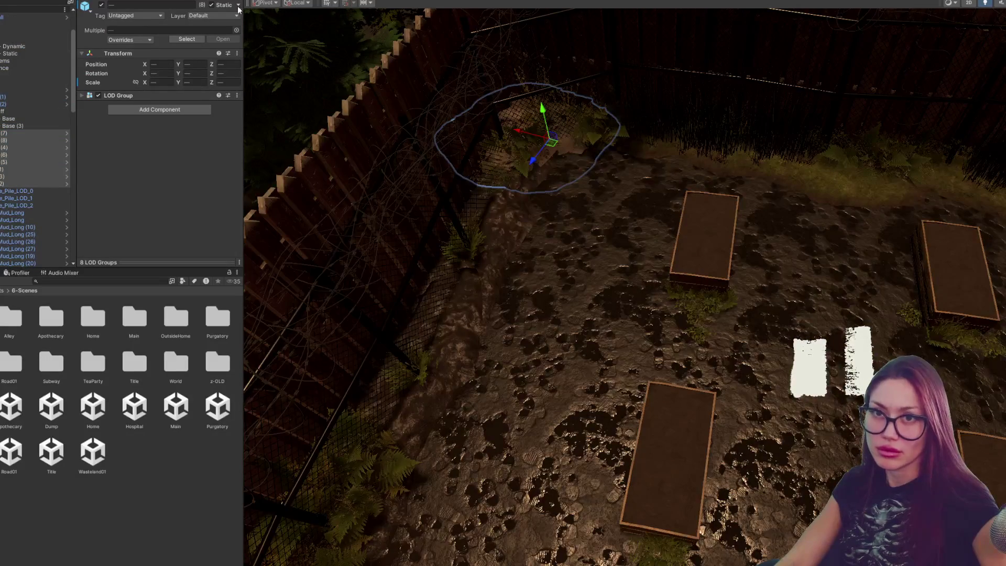
# Step: Toggle the rubble pieces' visibility to verify them and move them together in the Hierarchy list
pyautogui.click(102, 6)
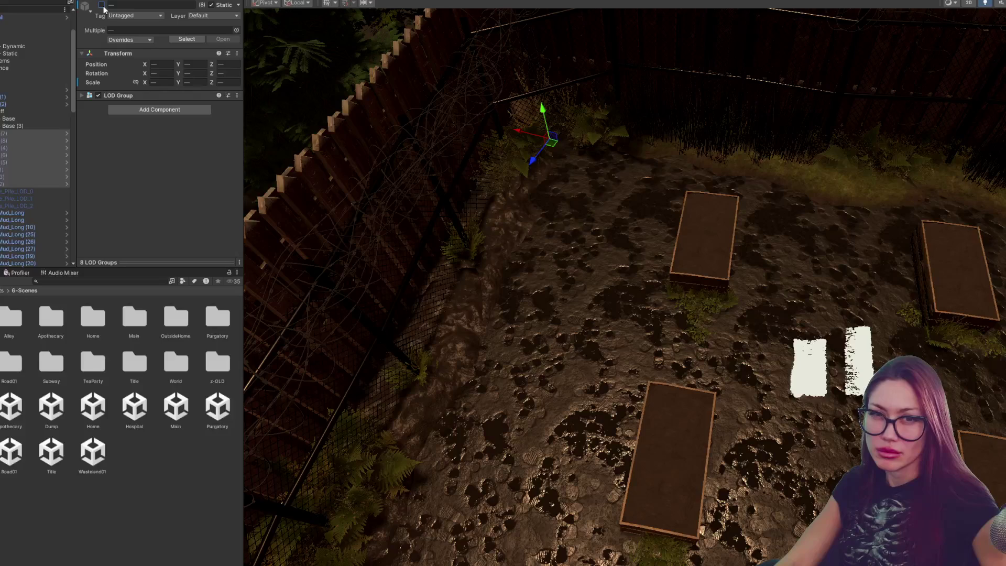
pyautogui.click(102, 6)
pyautogui.moveTo(32, 157); pyautogui.dragTo(32, 107)
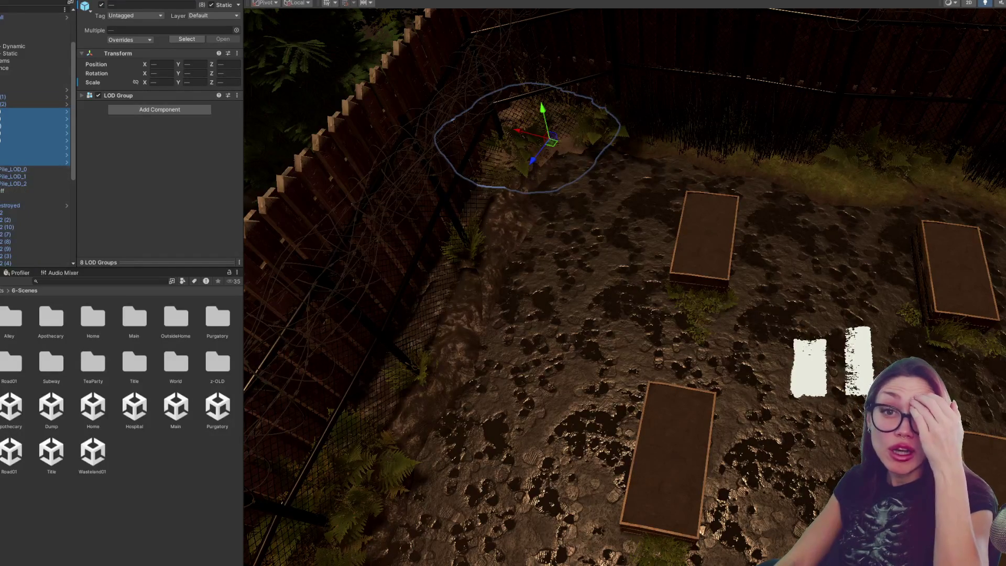
pyautogui.rightClick(8, 133)
# Step: Create an empty parent named Rubble holding the rubble pieces and fold the group closed
pyautogui.click(63, 276)
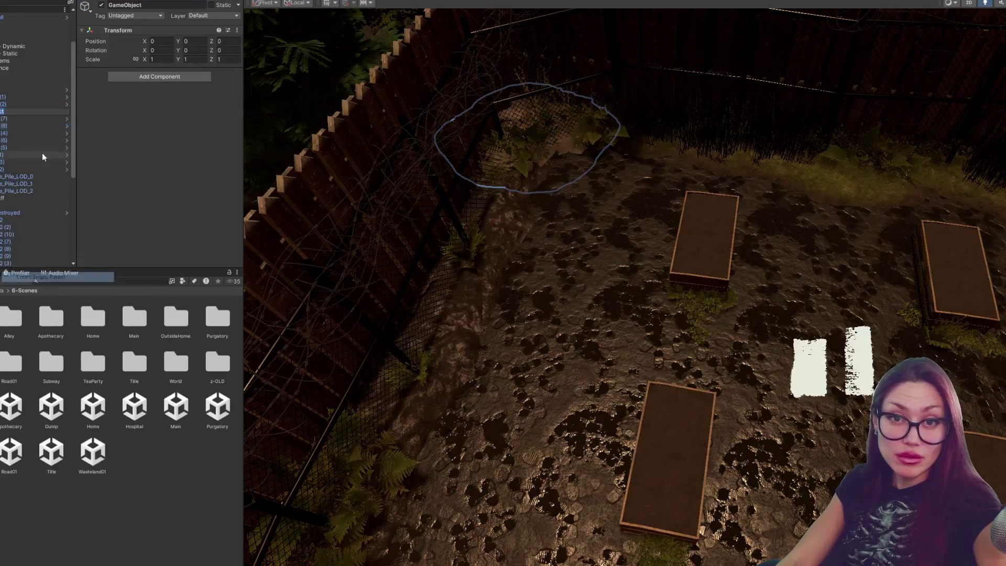
pyautogui.write('Rubble')
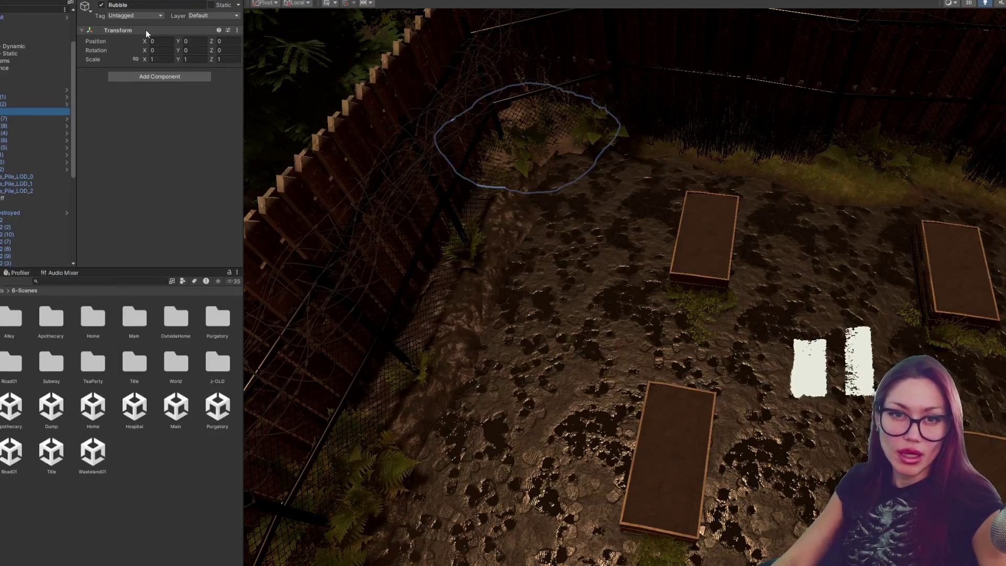
pyautogui.press('Return')
pyautogui.press('Left')
pyautogui.scroll(-3, 35, 133)
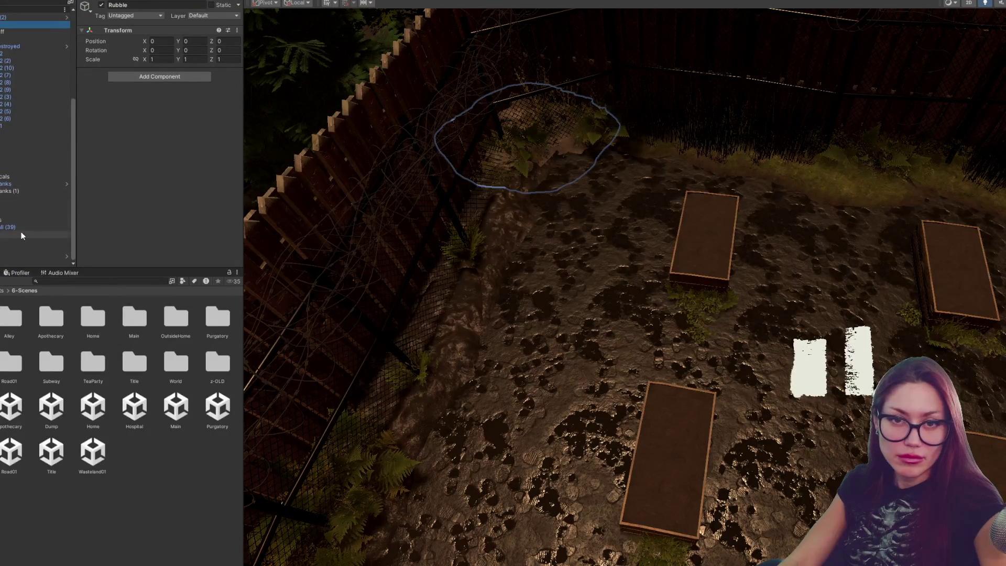
pyautogui.scroll(2, 36, 141)
pyautogui.scroll(2, 36, 141)
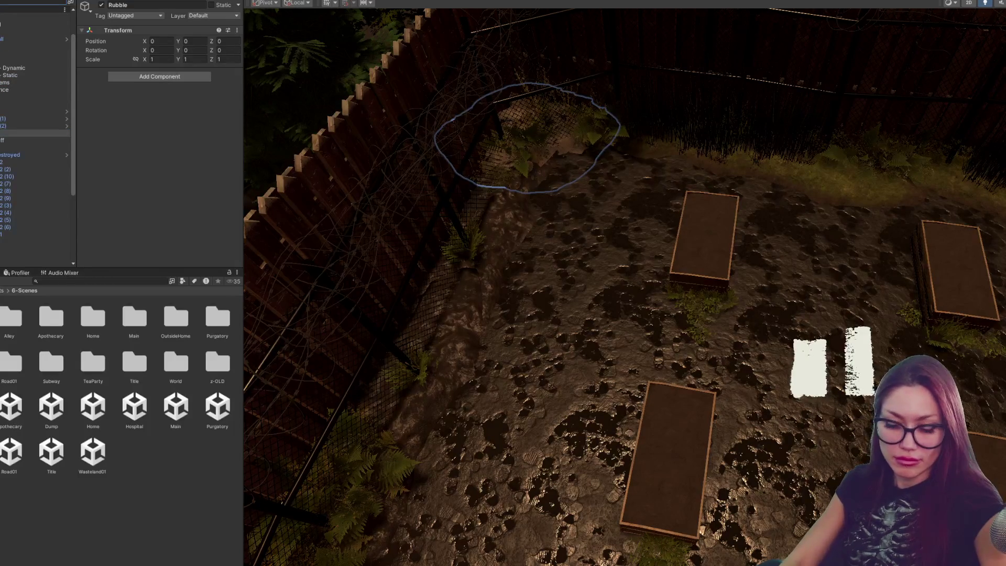
pyautogui.scroll(-3, 35, 141)
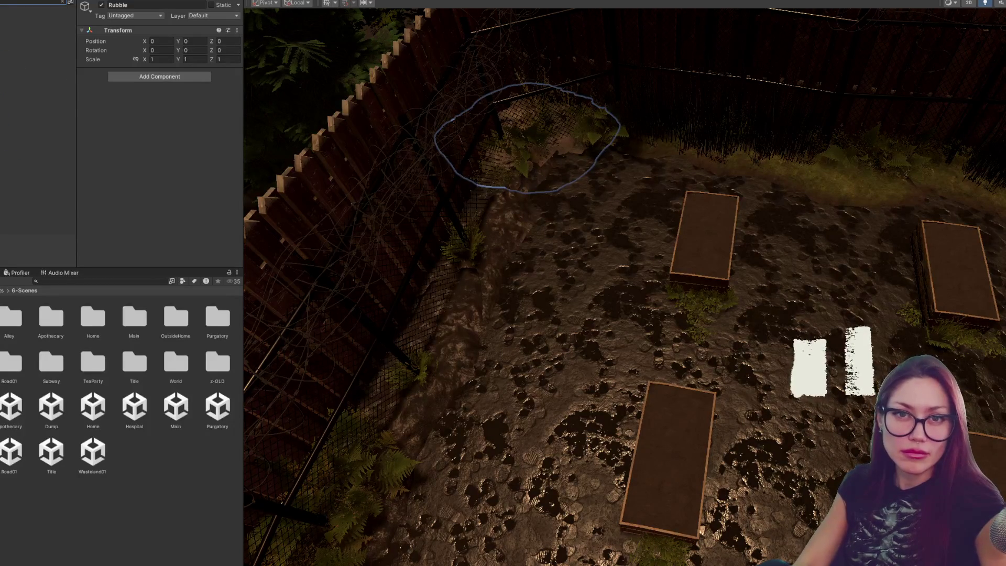
pyautogui.scroll(3, 36, 140)
pyautogui.scroll(1, 35, 141)
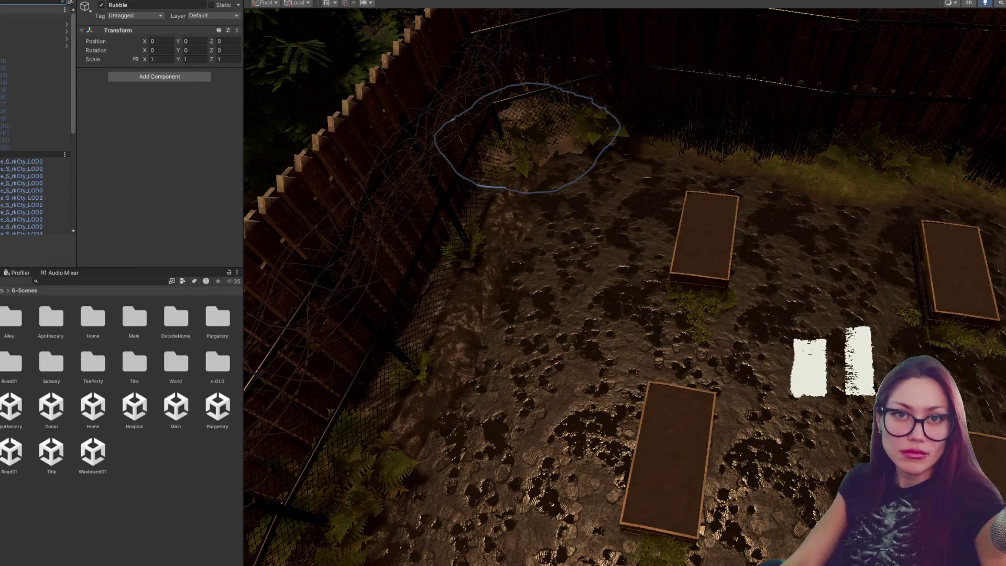
pyautogui.doubleClick(35, 238)
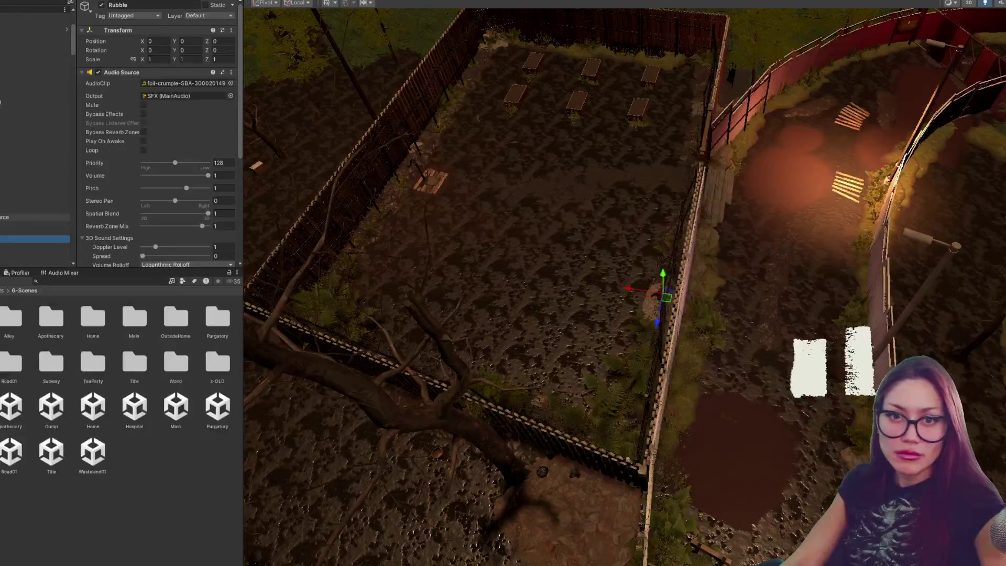
pyautogui.scroll(3, 35, 142)
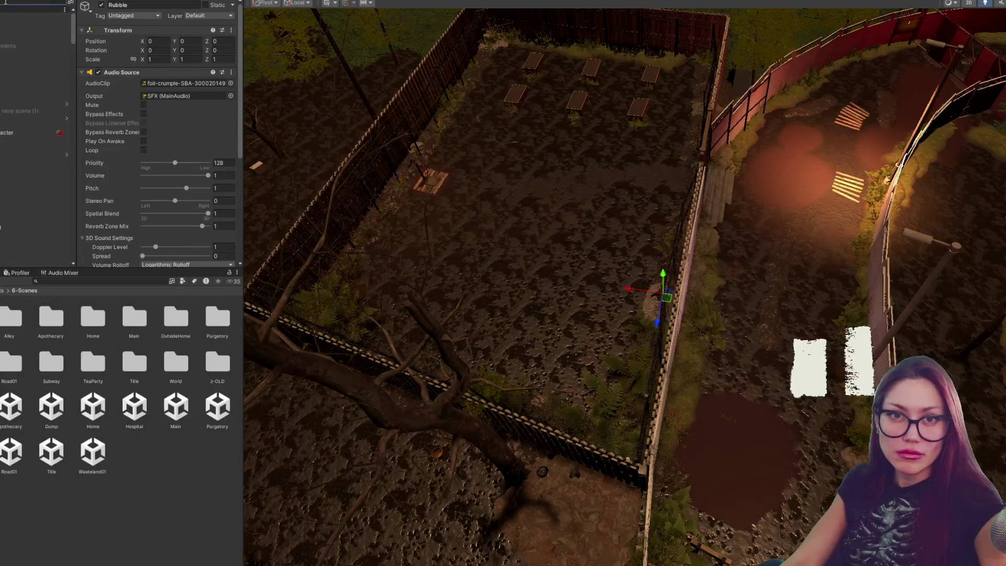
pyautogui.scroll(-2, 36, 118)
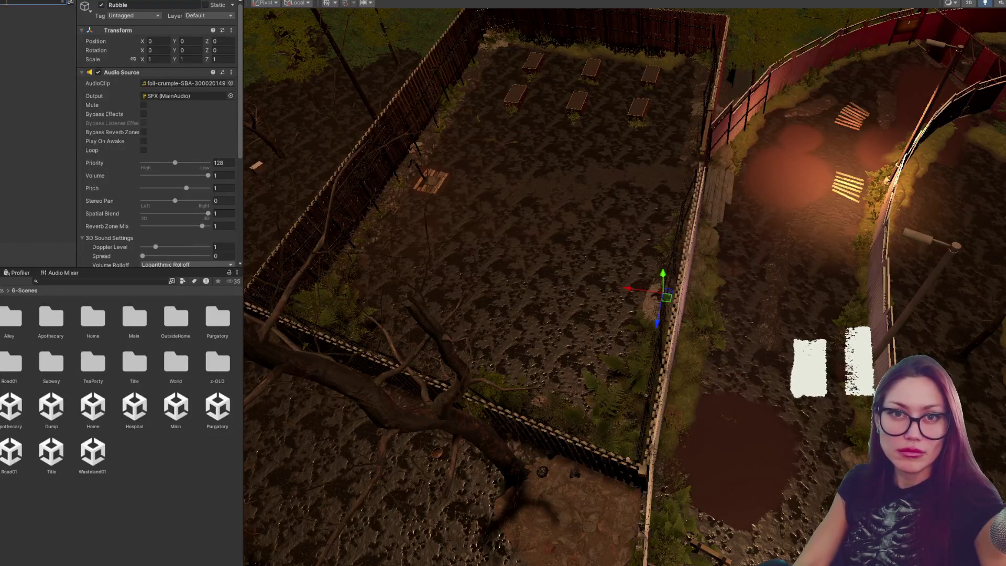
pyautogui.scroll(3, 18, 165)
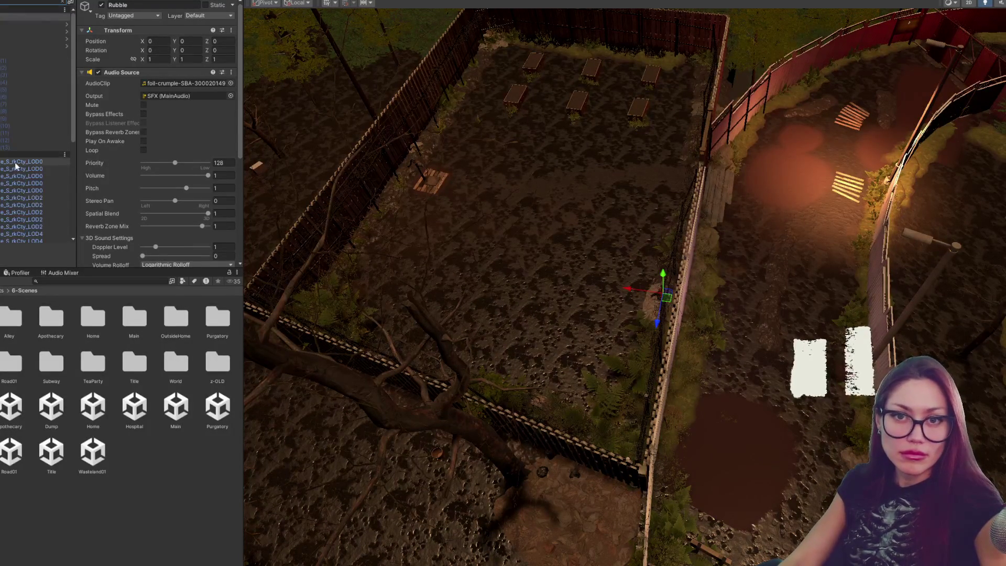
pyautogui.scroll(2, 17, 166)
pyautogui.scroll(-3, 17, 157)
# Step: Frame the grouped rubble objects, then deactivate the Rubble parent so the group disappears
pyautogui.click(10, 127)
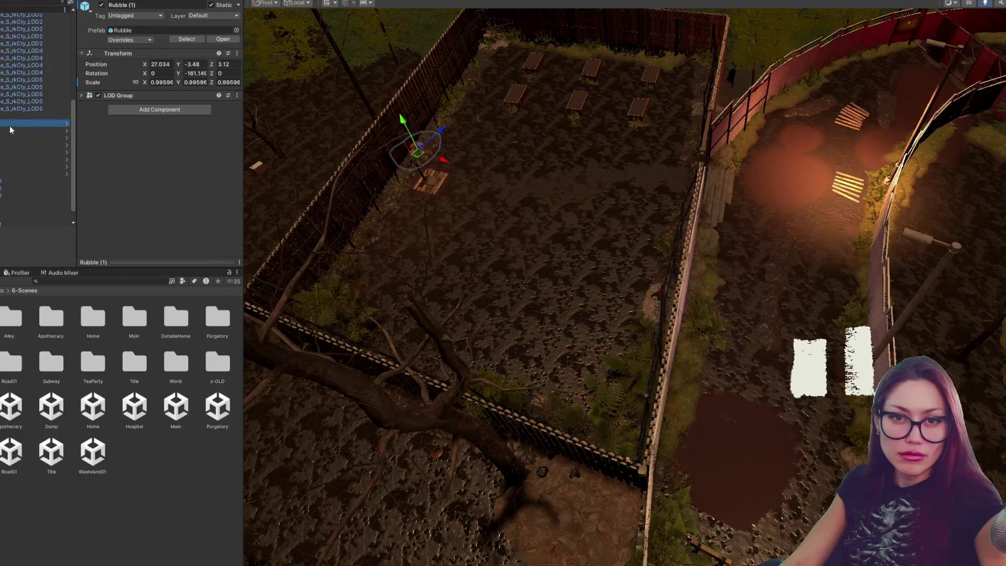
pyautogui.scroll(-1, 10, 126)
pyautogui.keyDown('shift'); pyautogui.click(7, 150); pyautogui.keyUp('shift')
pyautogui.press('f')
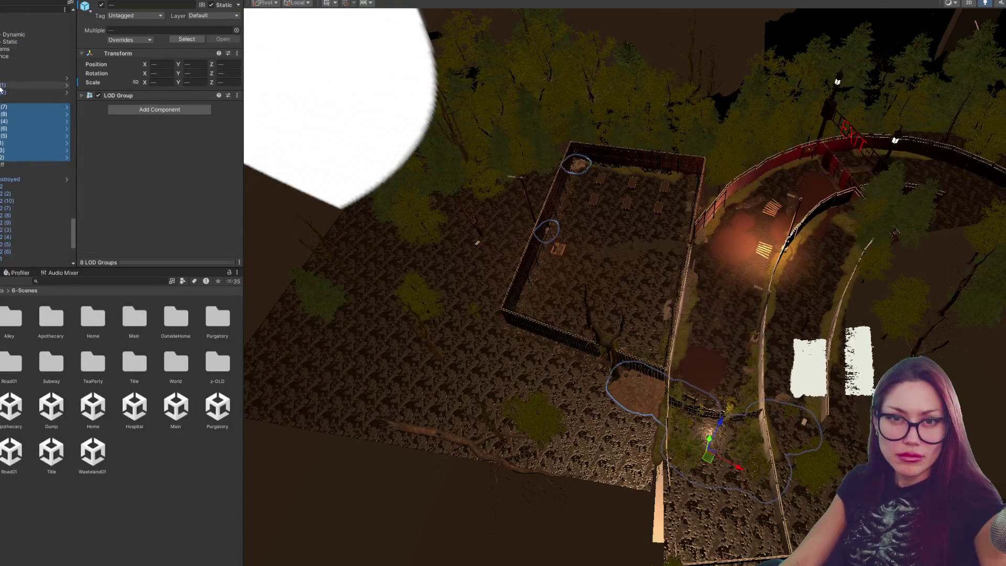
pyautogui.click(35, 99)
pyautogui.click(102, 5)
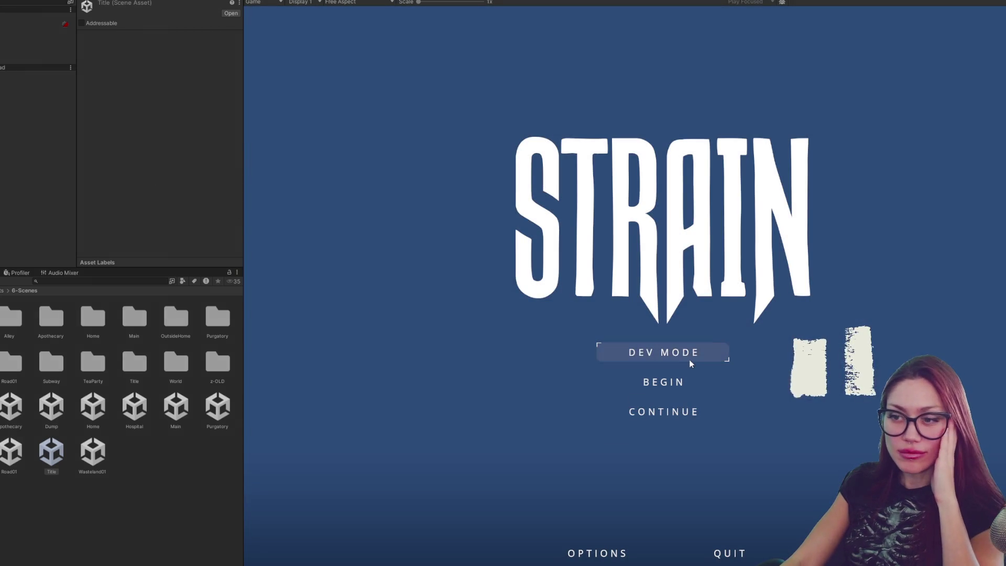
# Step: Start the Title scene in DEV MODE, stop the test, and replay to highlight BEGIN on the STRAIN menu
pyautogui.click(690, 359)
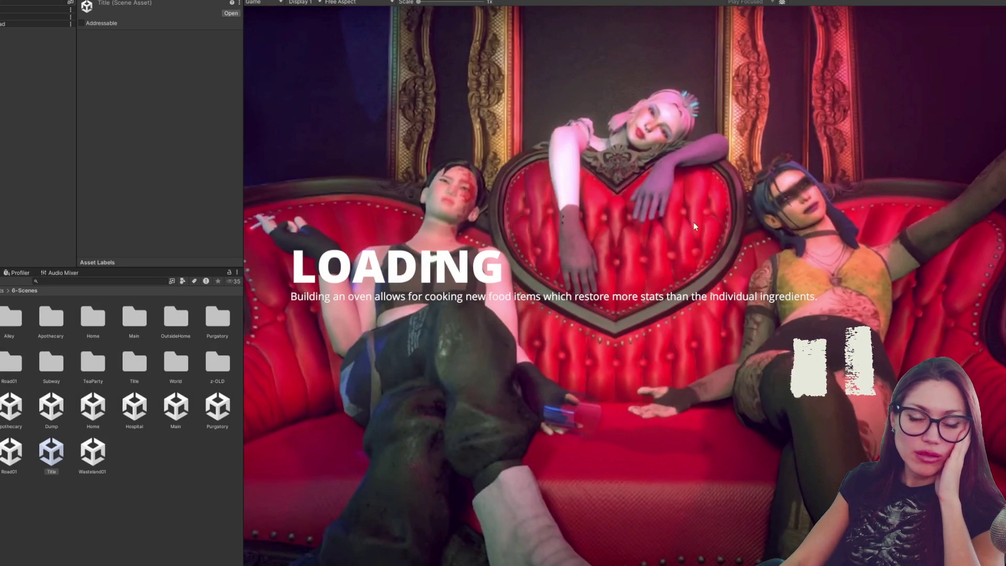
pyautogui.hotkey('ctrl', 'p')
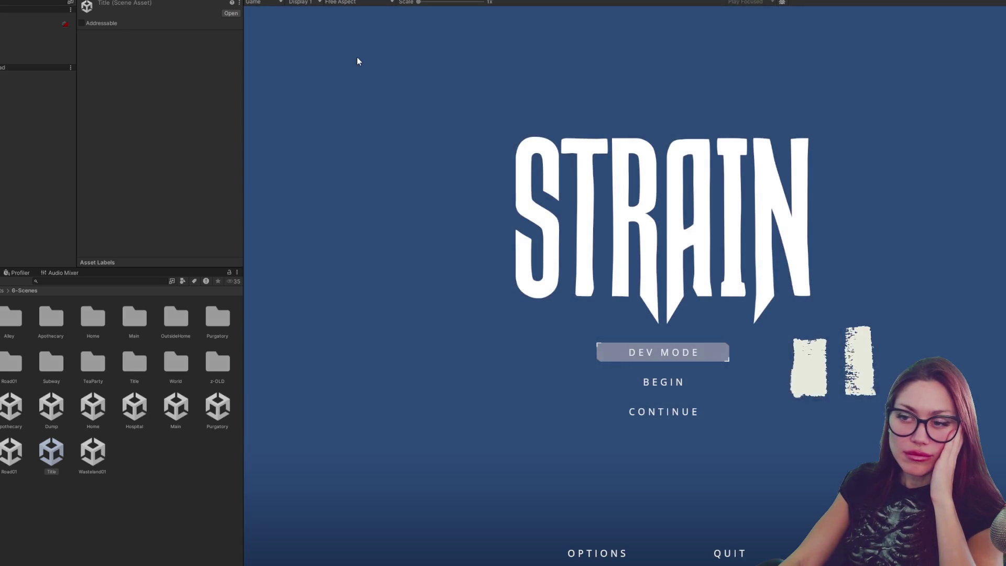
pyautogui.press('Down')
# Step: Begin a new game, bring up the in-game Build menu and choose the Wooden Plank Wall to place
pyautogui.press('Return')
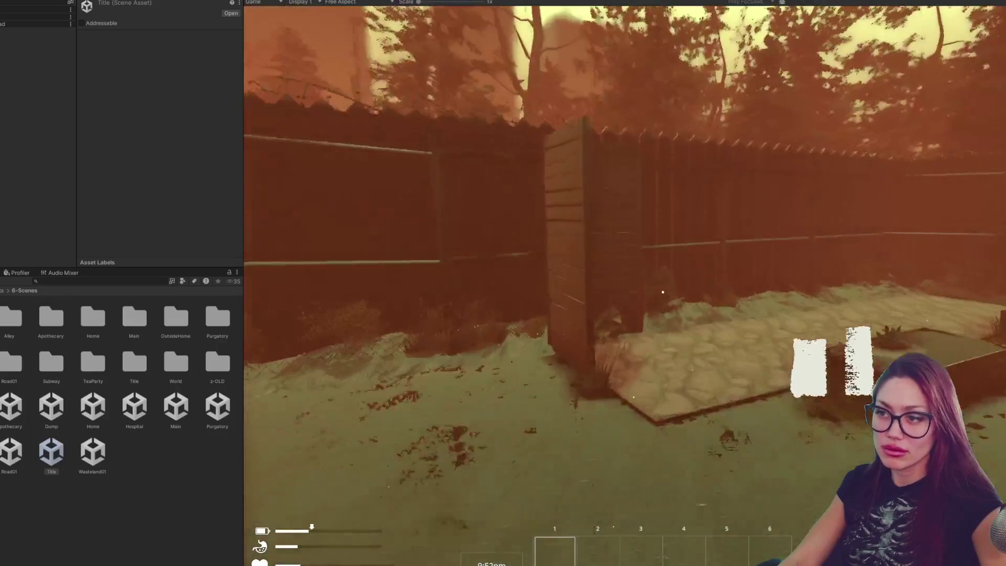
pyautogui.press('Escape')
pyautogui.click(840, 65)
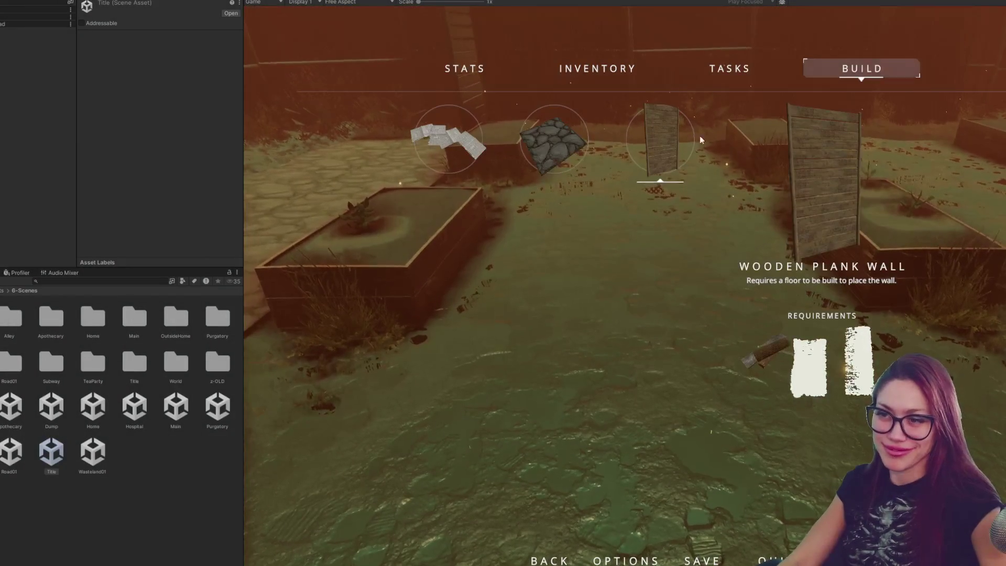
pyautogui.click(660, 141)
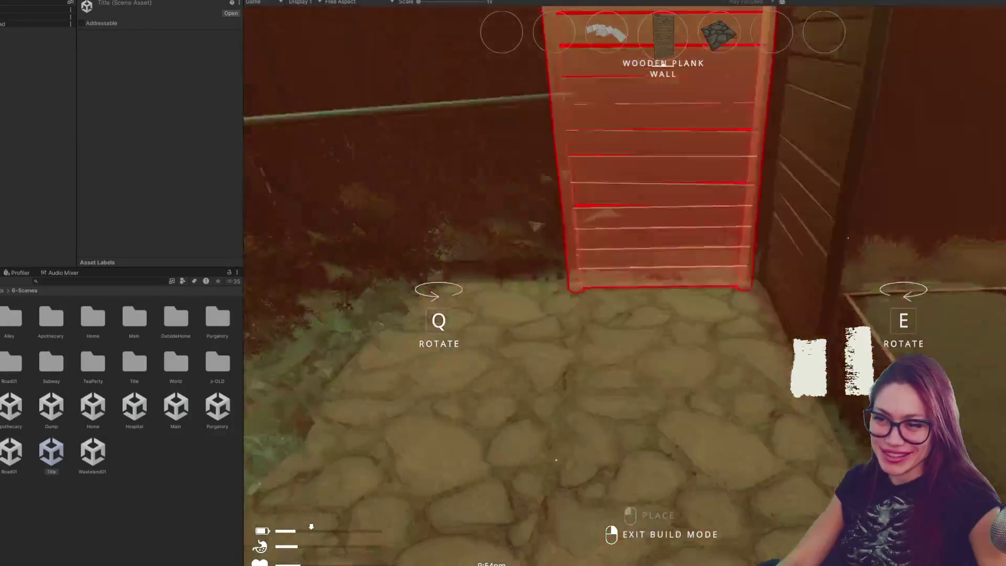
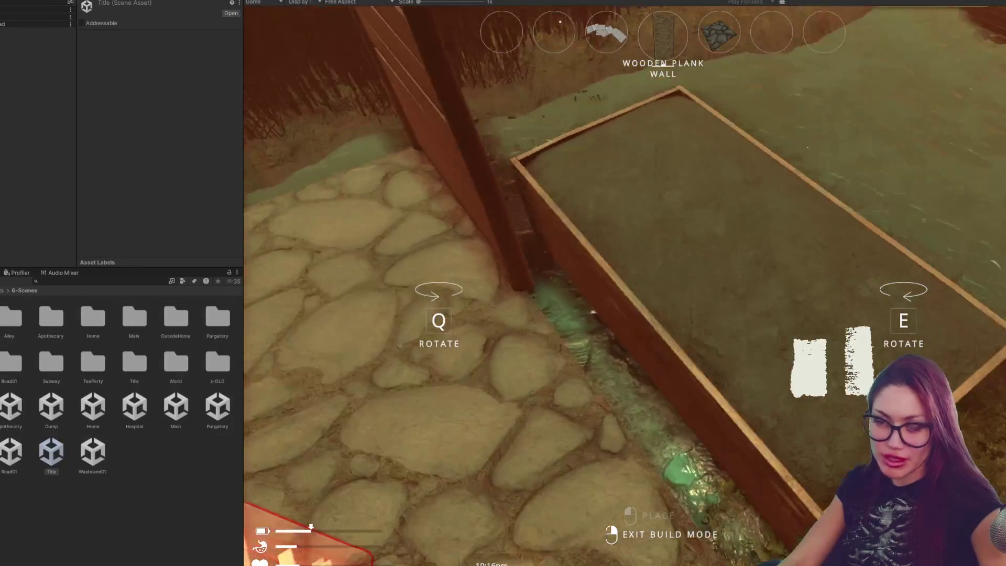
# Step: Check the in-game pause menu's stats page and resume the playtest
pyautogui.press('Escape')
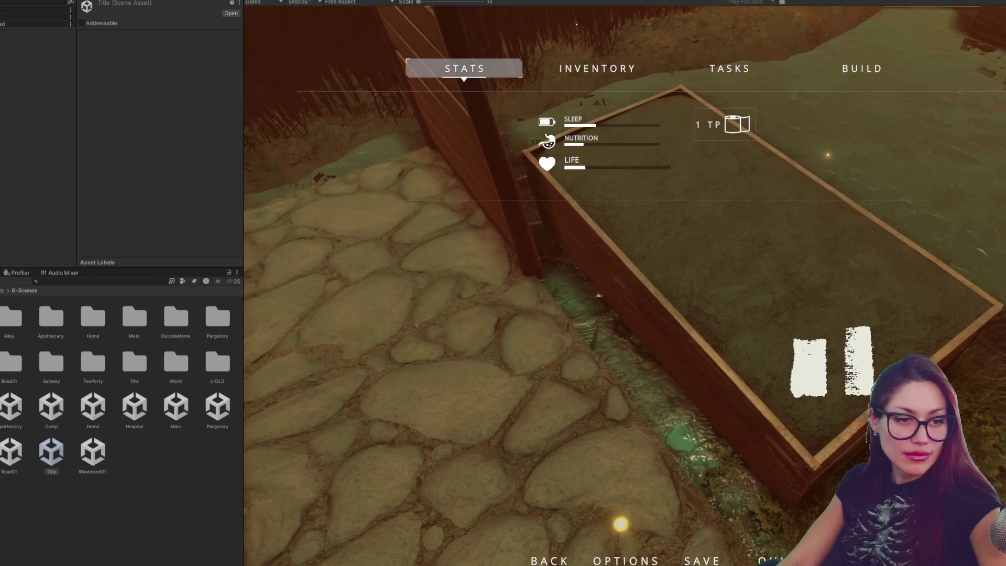
pyautogui.press('Escape')
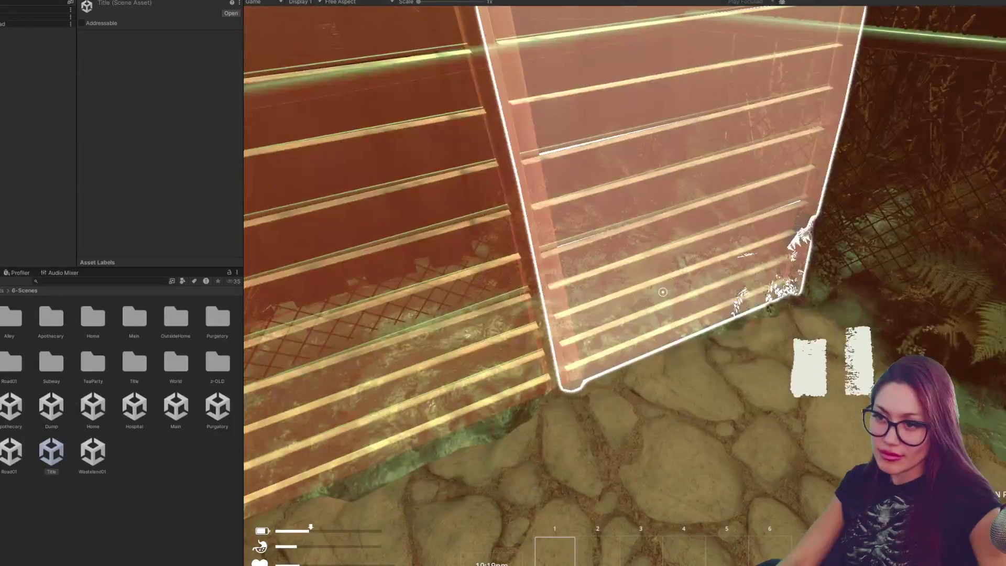
pyautogui.press('Tab')
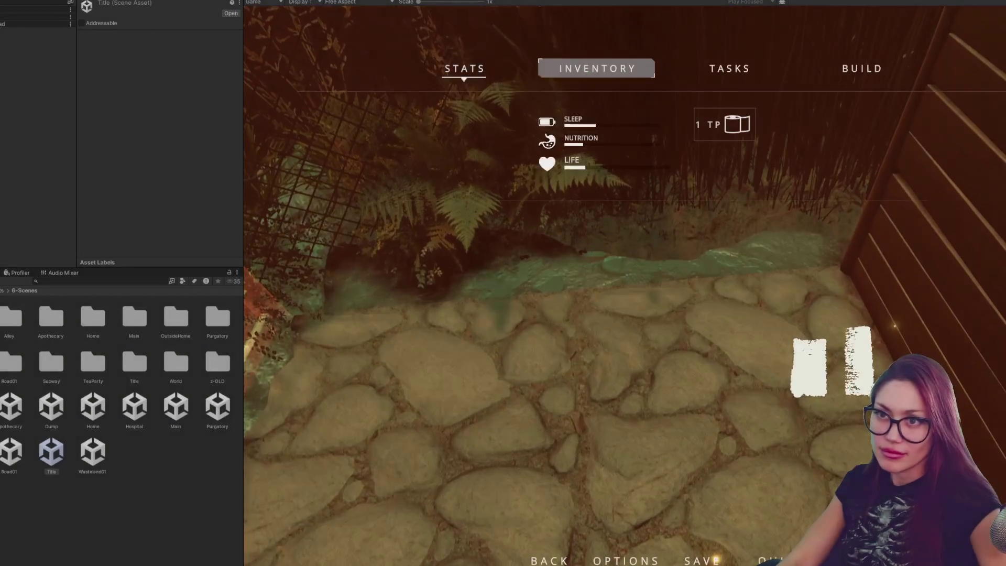
# Step: View the fenced courtyard top-down in the Scene view while the game keeps running
pyautogui.hotkey('ctrl', 'p')
pyautogui.moveTo(679, 223); pyautogui.dragTo(677, 314)
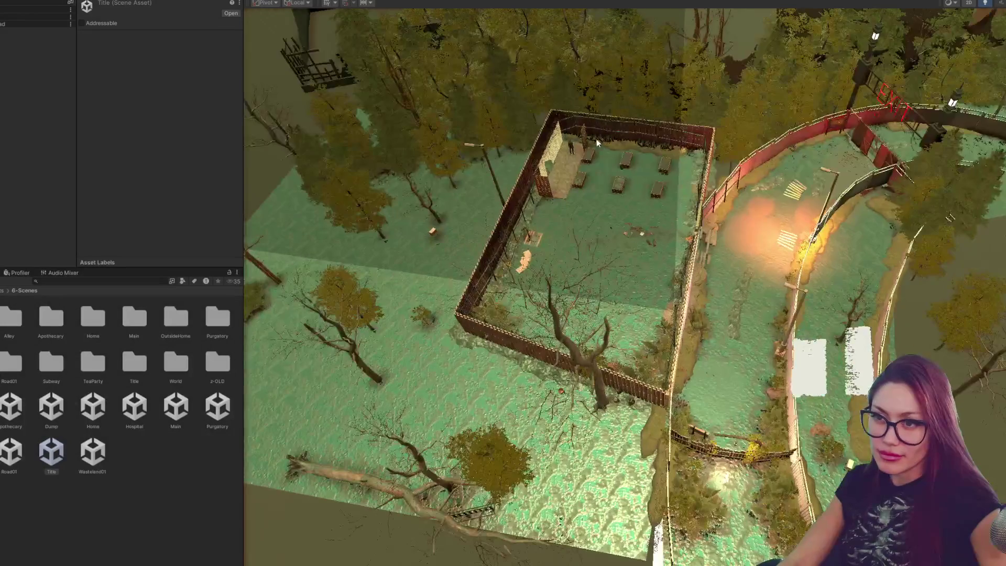
pyautogui.hotkey('ctrl', '2')
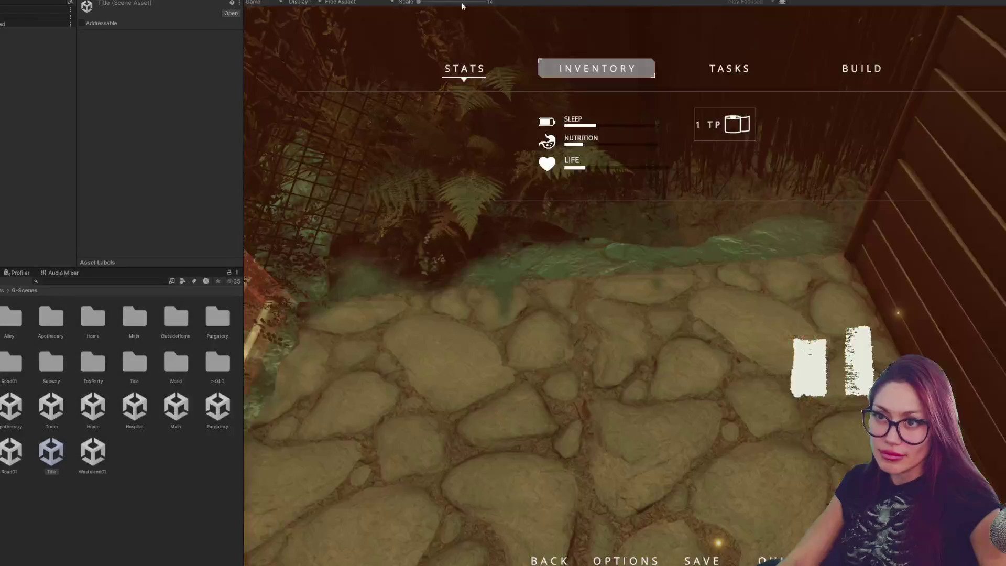
pyautogui.press('Tab')
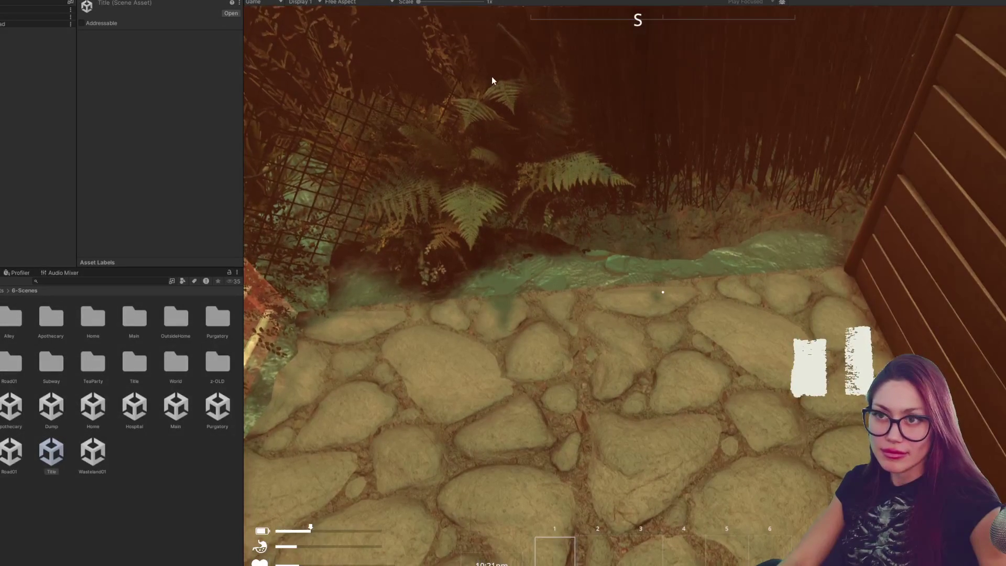
pyautogui.hotkey('ctrl', '1')
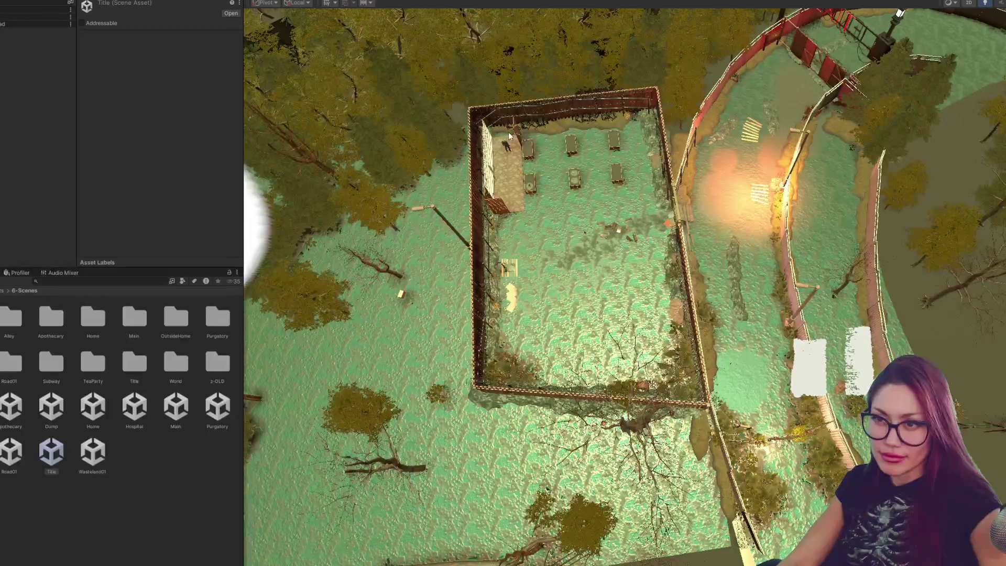
# Step: Deactivate the Lumpy_Mud_Long (37) mud mesh in the courtyard
pyautogui.click(512, 135)
pyautogui.click(530, 130)
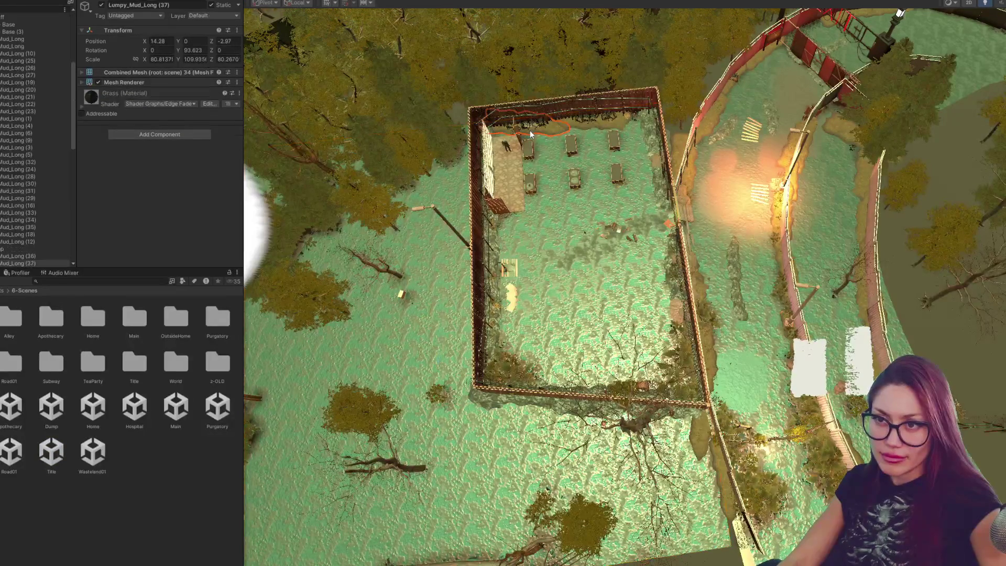
pyautogui.press('f')
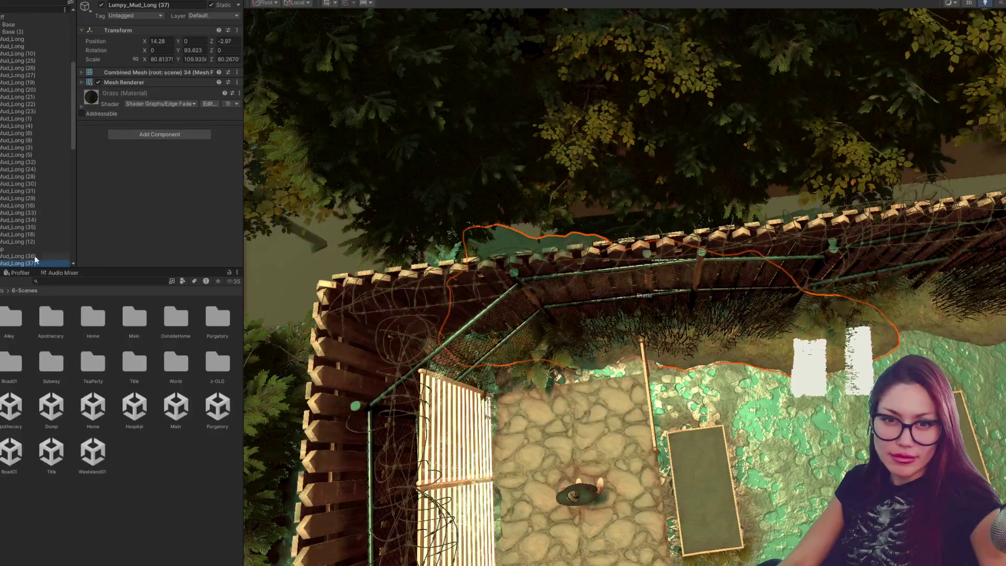
pyautogui.scroll(-5, 31, 236)
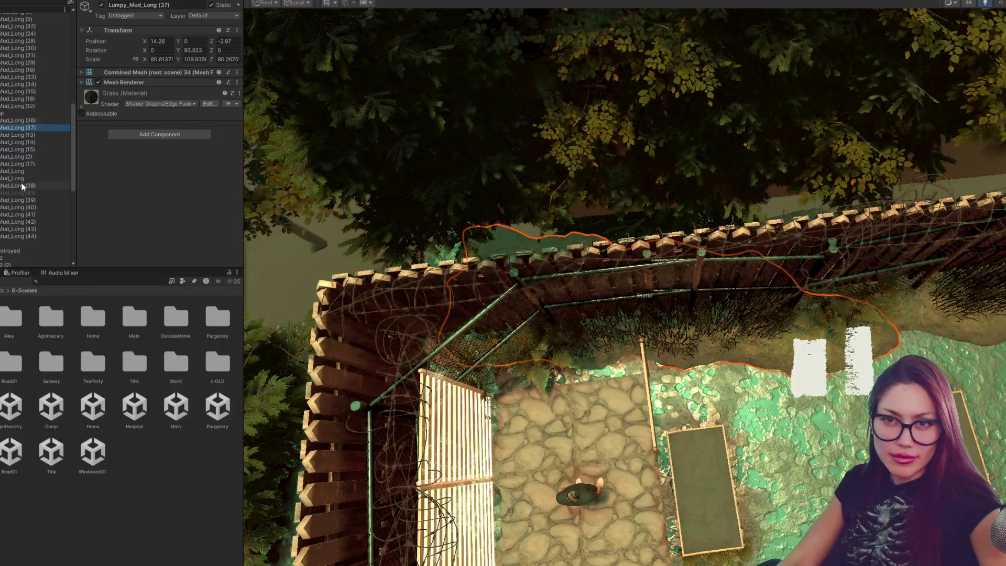
pyautogui.click(100, 5)
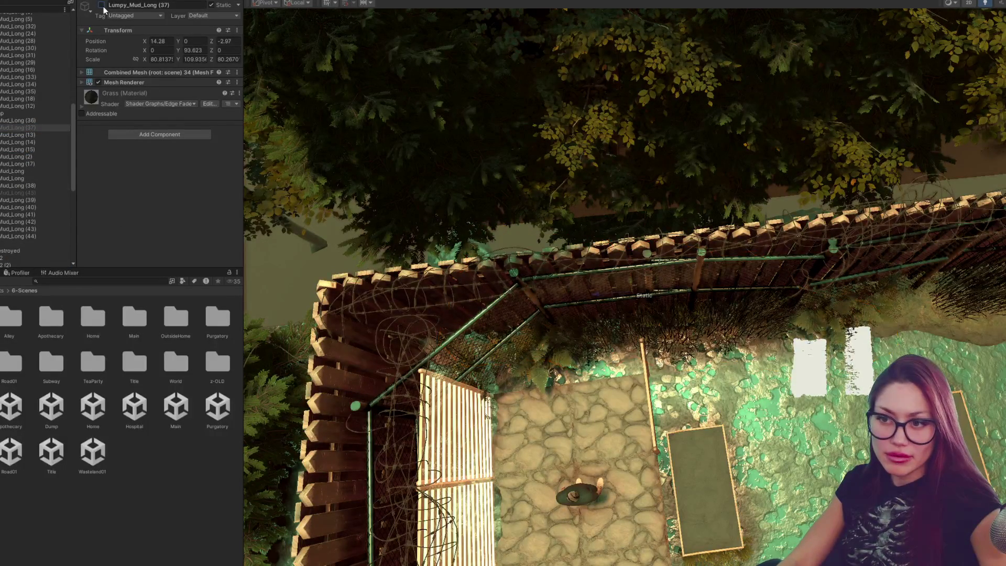
# Step: Briefly try the Wooden Plank Wall from the game's build menu, then return to the scene
pyautogui.hotkey('ctrl', '2')
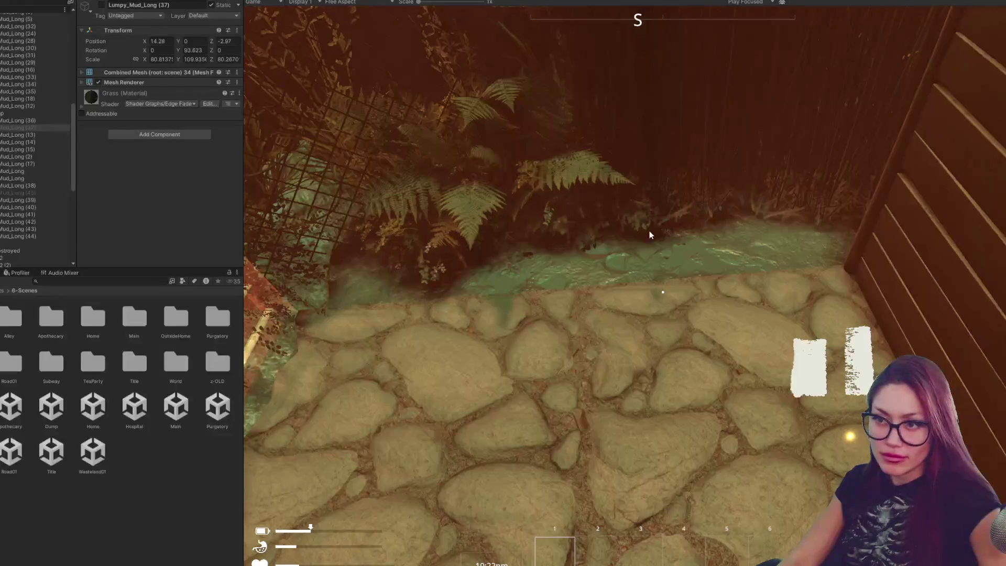
pyautogui.press('Tab')
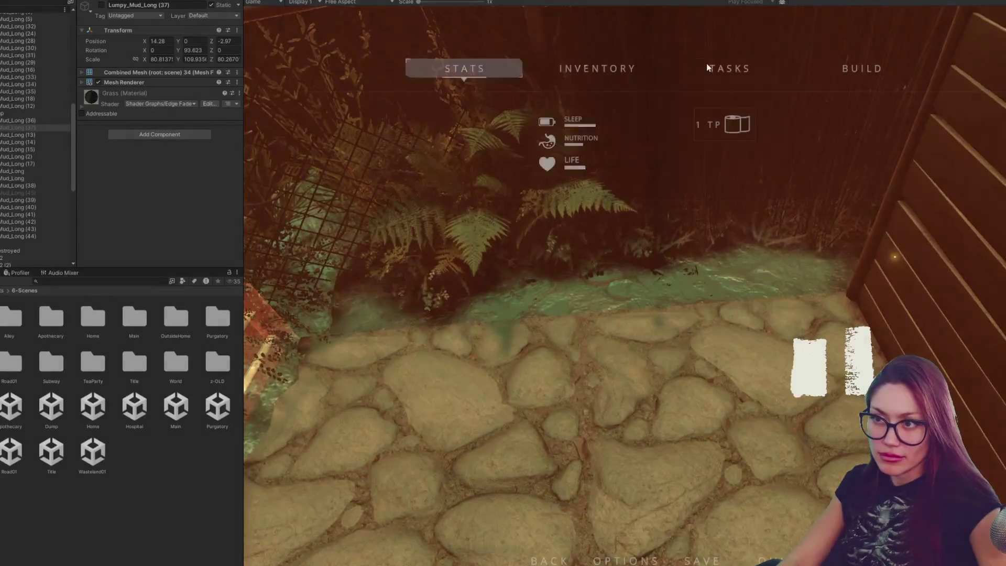
pyautogui.click(847, 68)
pyautogui.click(684, 149)
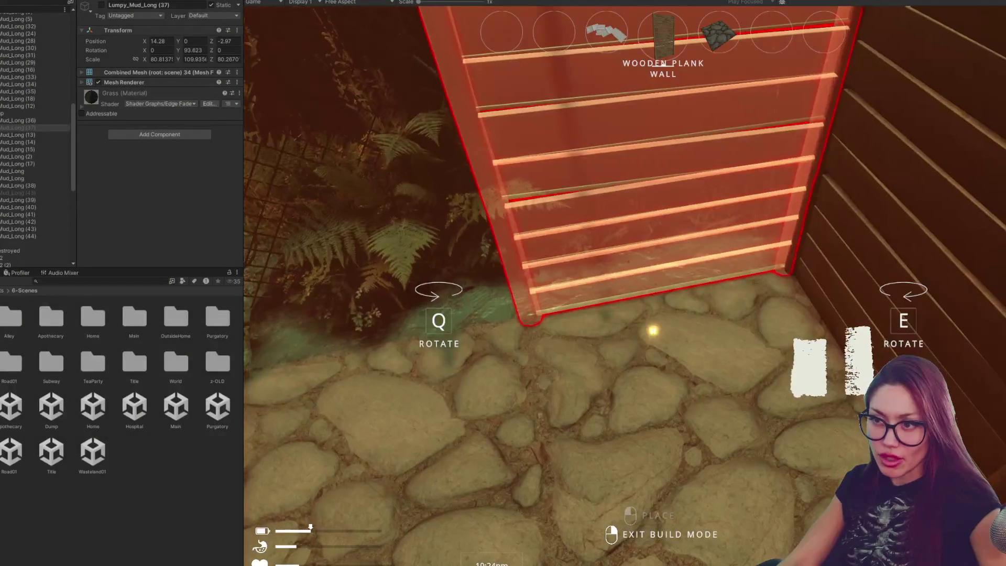
pyautogui.press('Tab')
pyautogui.hotkey('ctrl', '1')
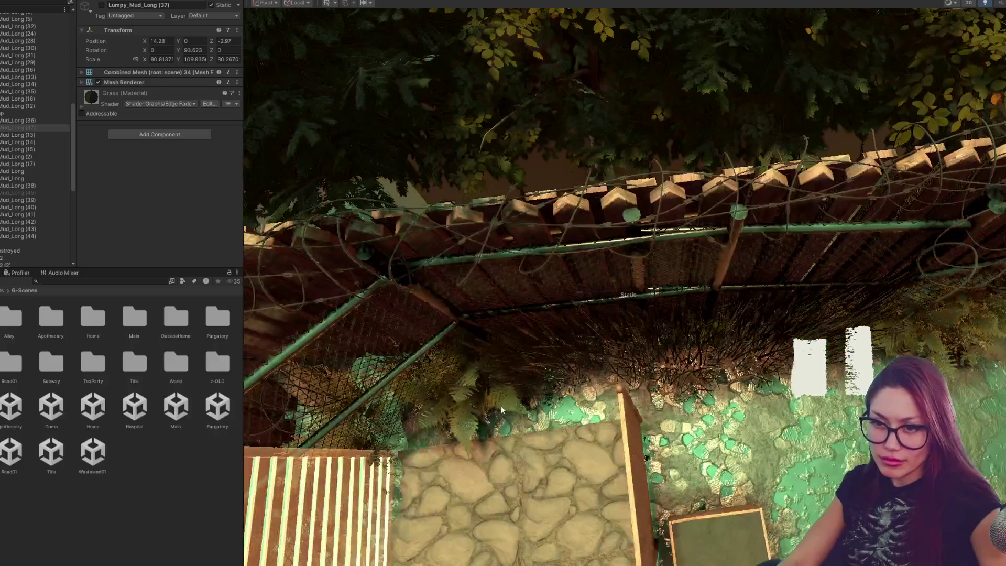
# Step: Deactivate the whole Ferns group beside the fence
pyautogui.click(501, 410)
pyautogui.press('f')
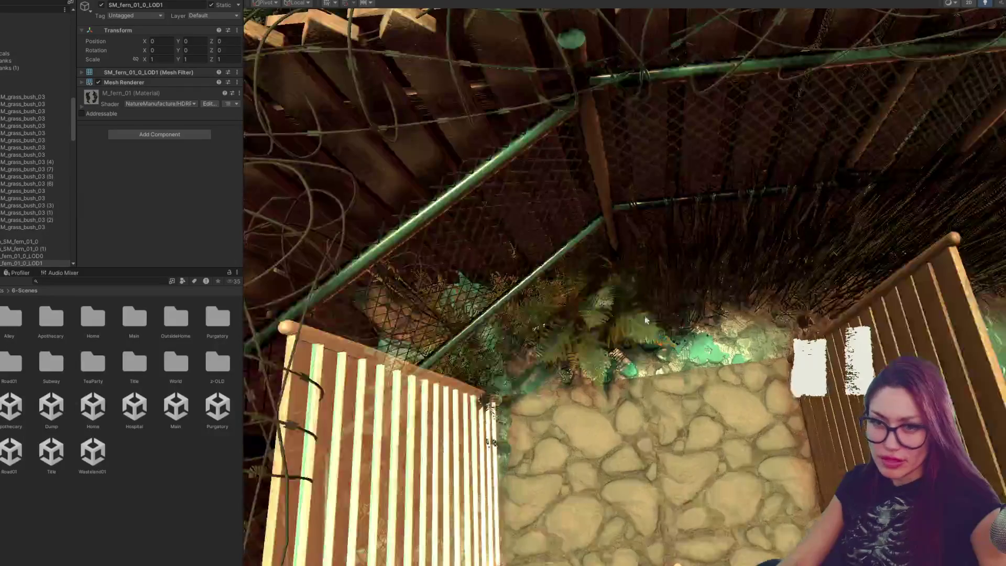
pyautogui.click(39, 249)
pyautogui.click(41, 237)
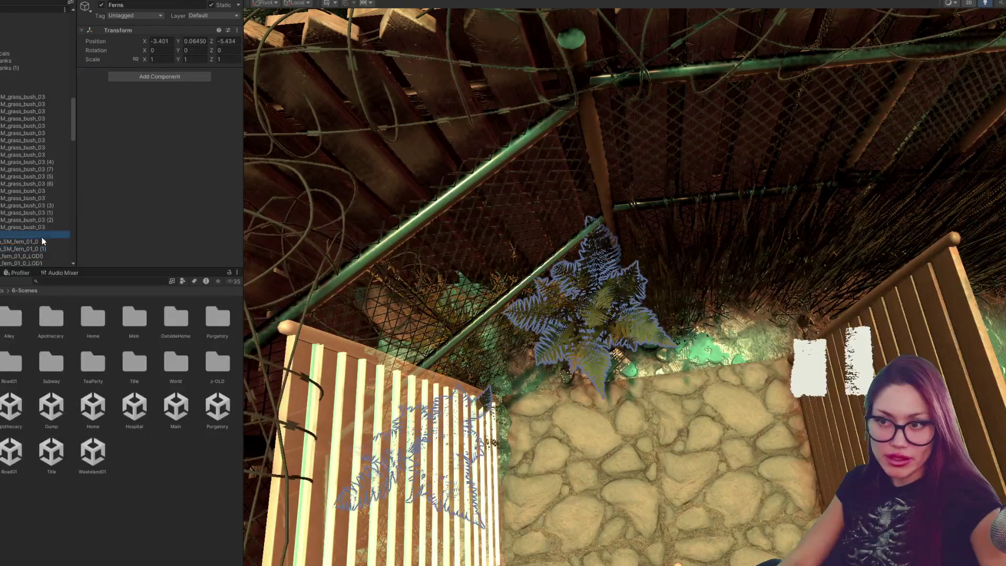
pyautogui.click(102, 6)
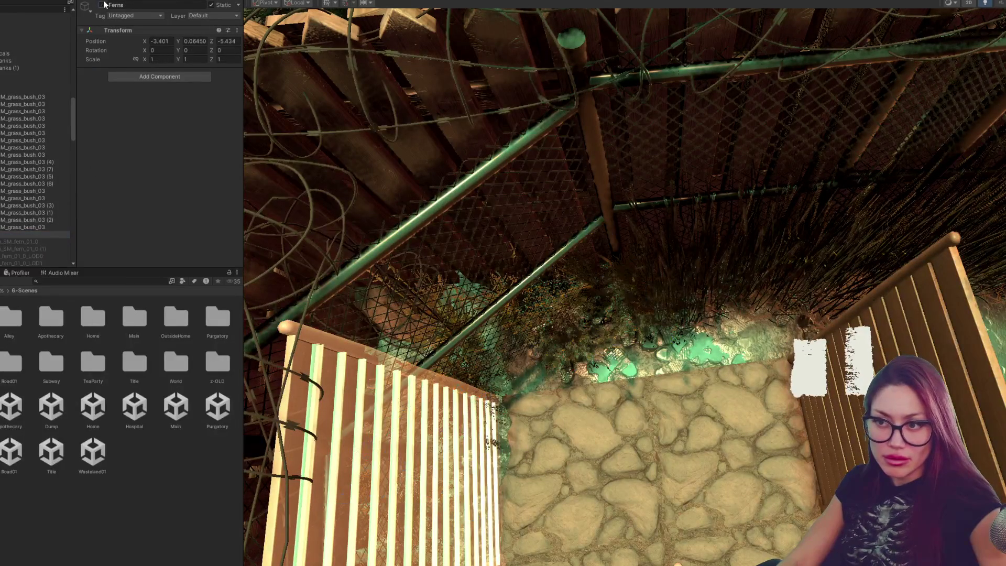
# Step: Inspect the Roots, reed bush and Ground - Base objects by the fence, then bring up the game's build options
pyautogui.click(751, 325)
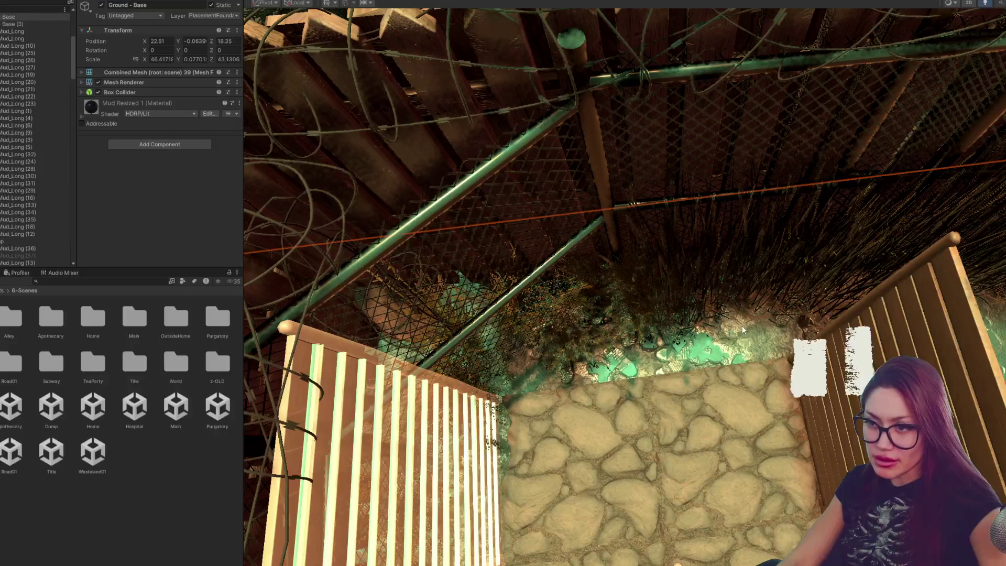
pyautogui.click(695, 331)
pyautogui.click(695, 331)
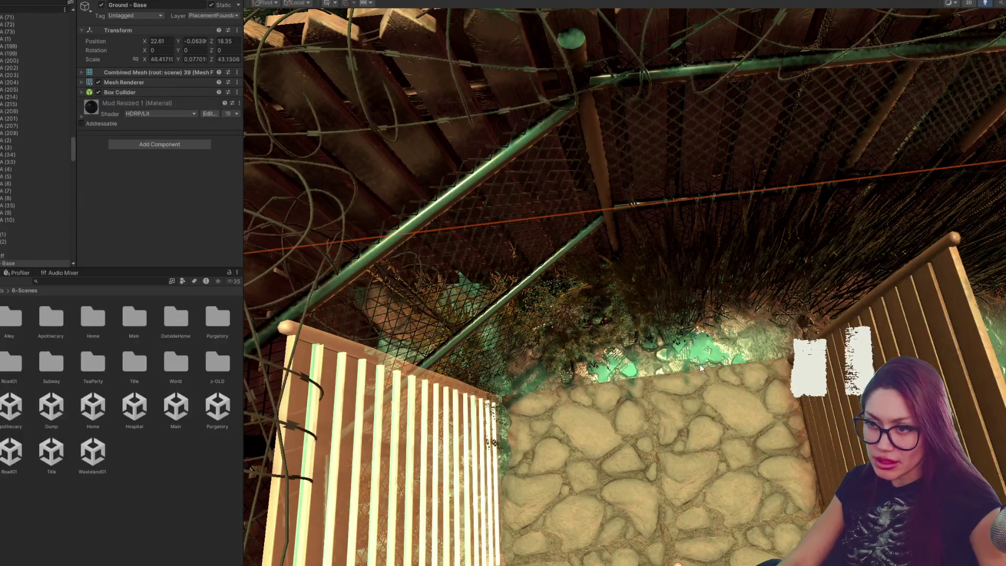
pyautogui.click(745, 353)
pyautogui.click(548, 97)
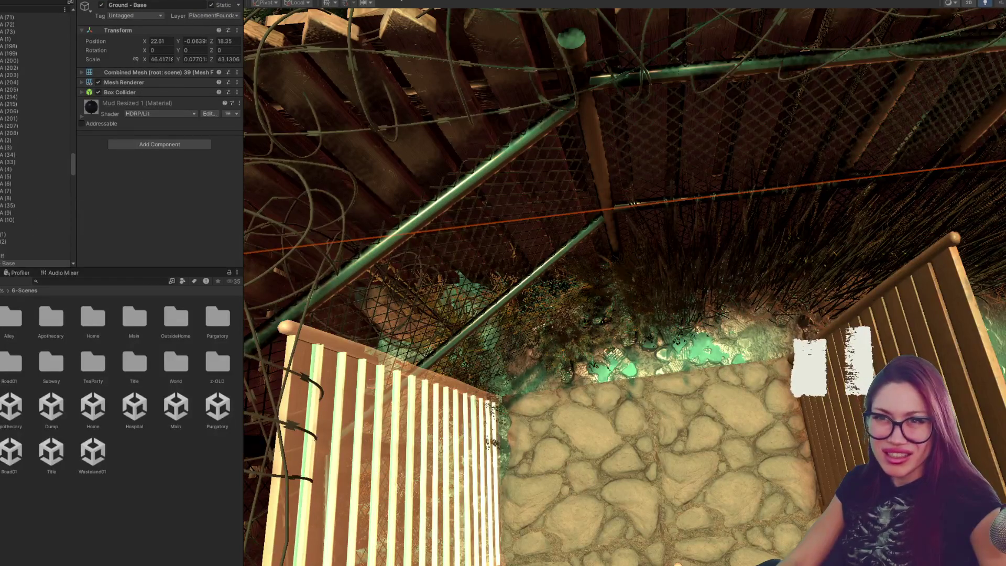
pyautogui.hotkey('ctrl', '2')
pyautogui.press('b')
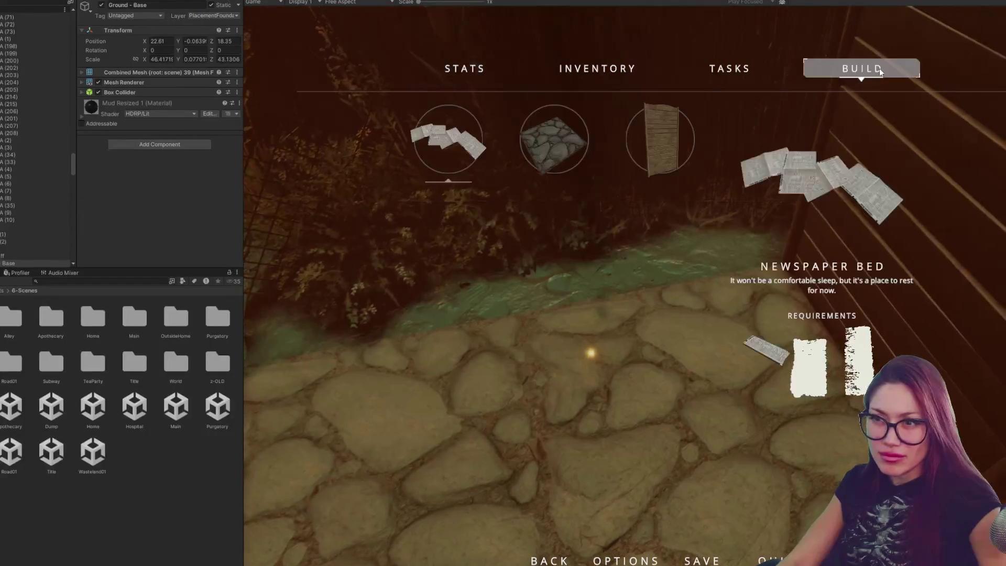
# Step: Place a Wooden Plank Wall by the fence, inspect the Wall Wood Planks clone, and return to the scene
pyautogui.click(648, 142)
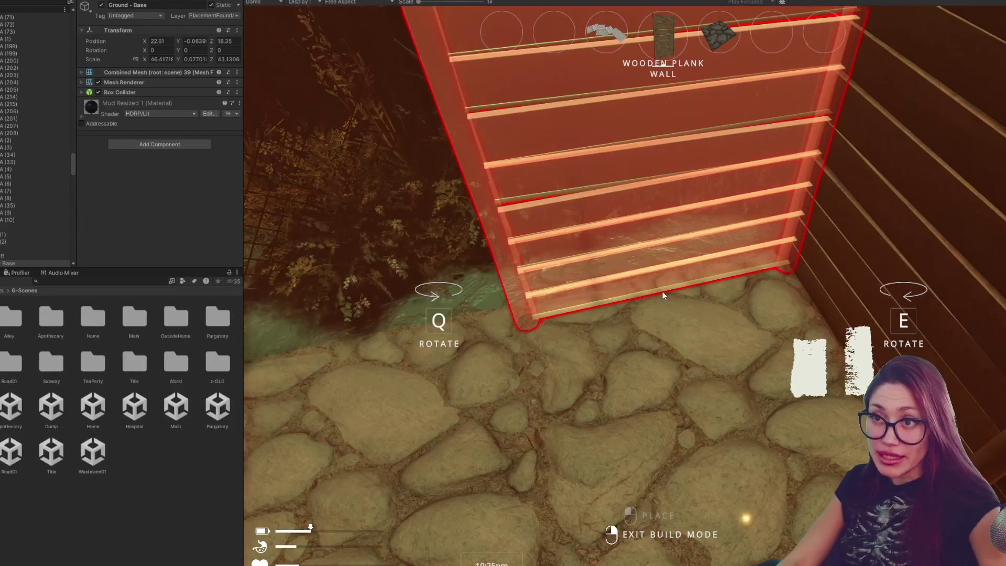
pyautogui.click(625, 283)
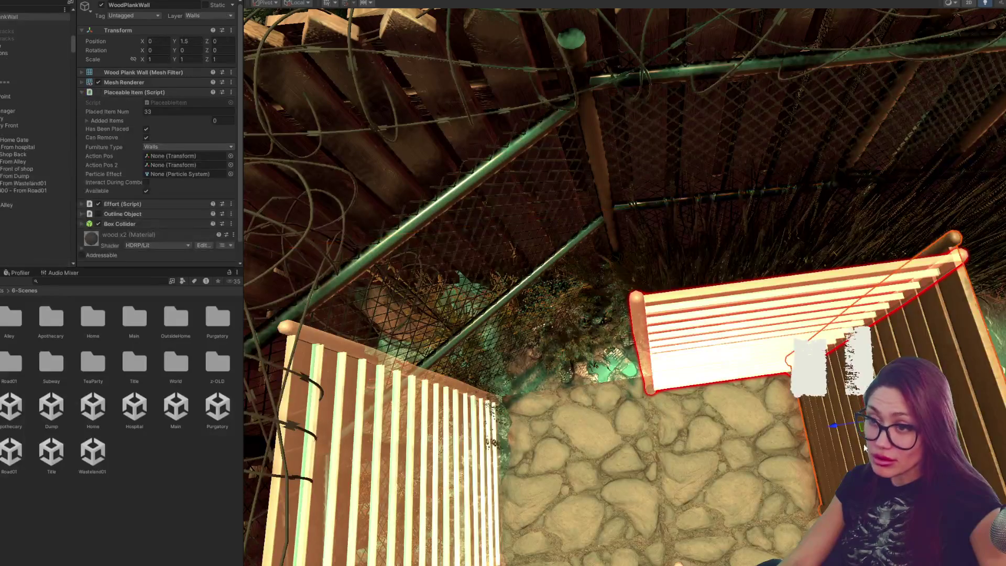
pyautogui.scroll(3, 5, 111)
pyautogui.click(12, 93)
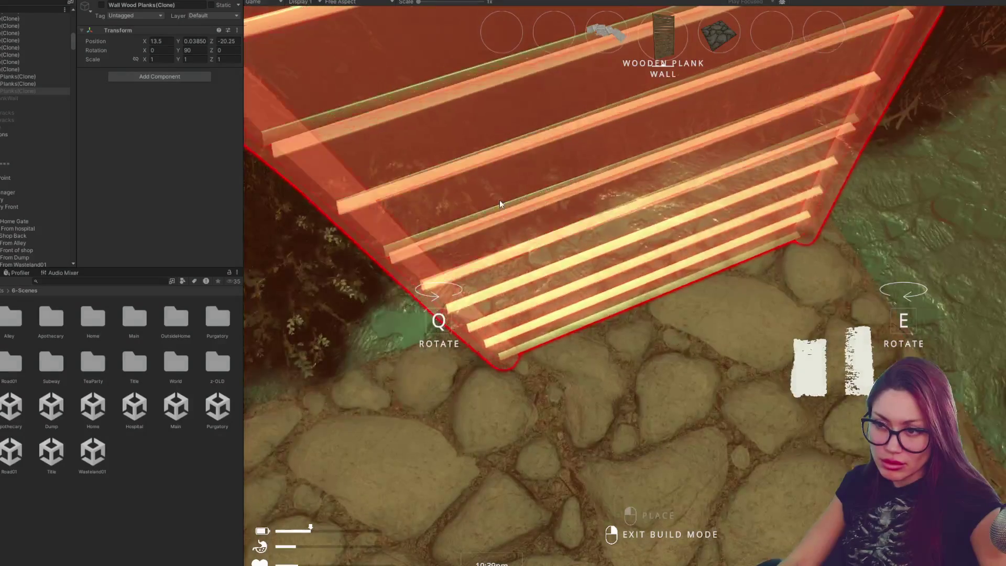
pyautogui.press('Escape')
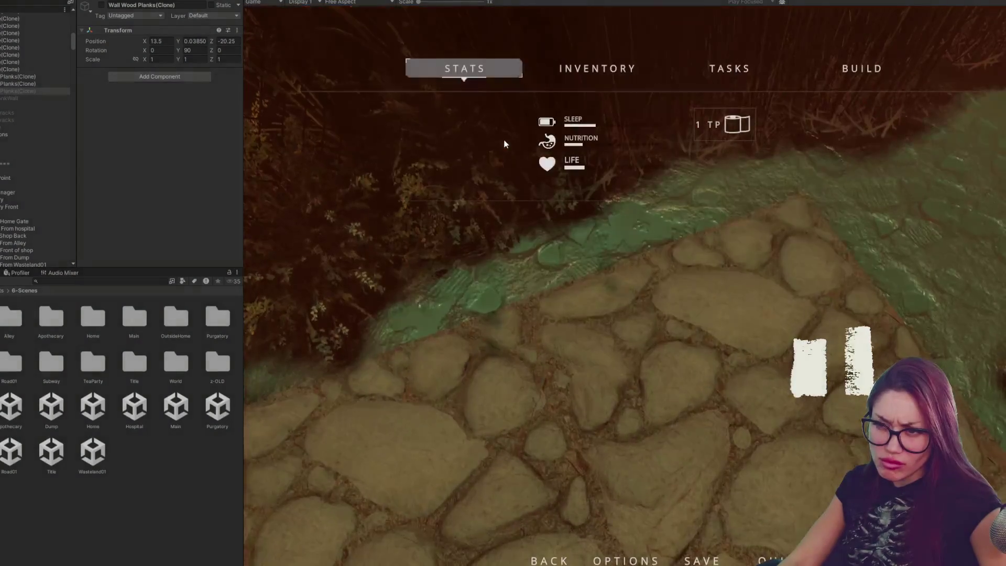
pyautogui.hotkey('ctrl', '1')
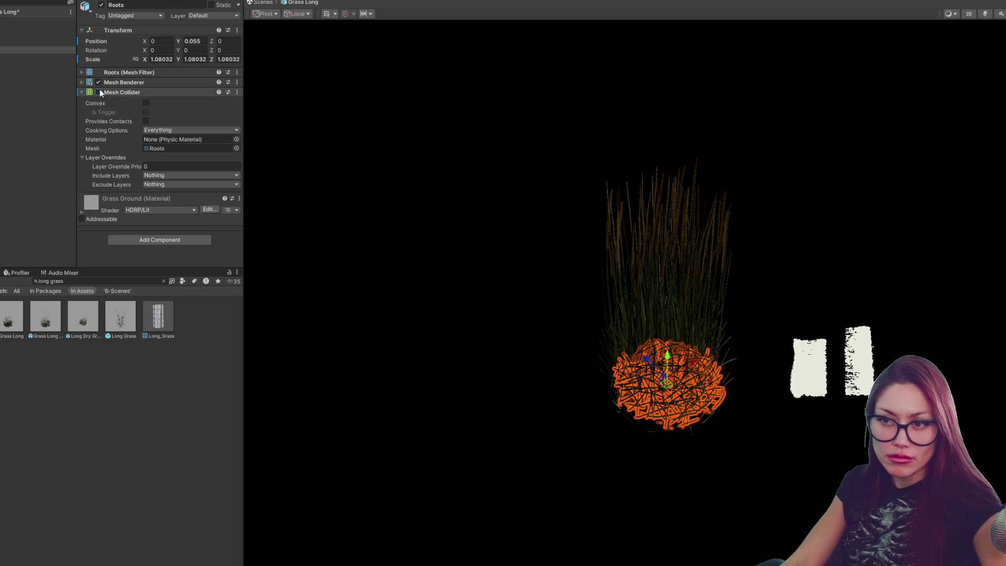
# Step: Review the mesh colliders on the Grass Long prefab's Long_Grass, Grass_Med2 and Grass_Short meshes
pyautogui.click(38, 44)
pyautogui.click(32, 13)
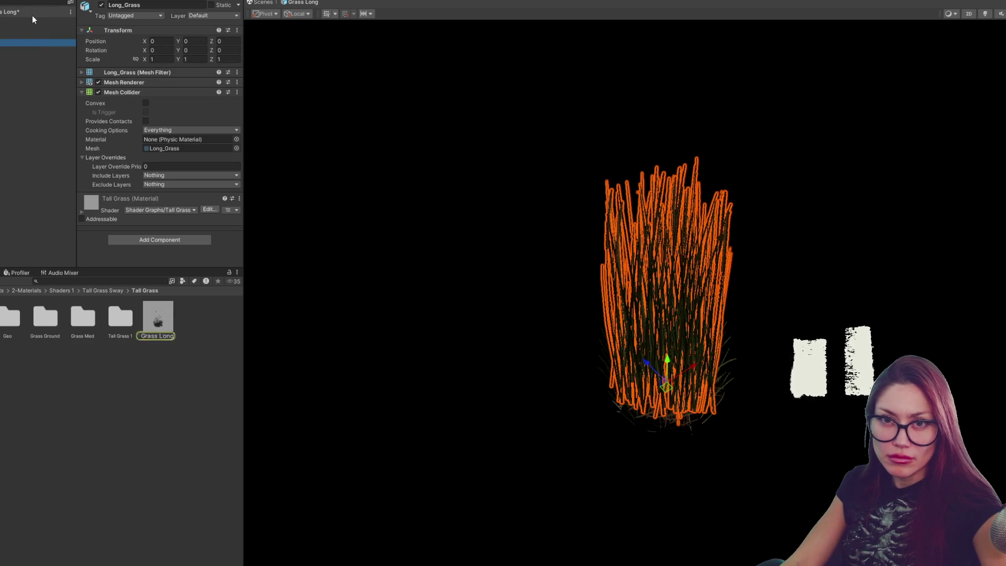
pyautogui.click(32, 24)
pyautogui.click(31, 28)
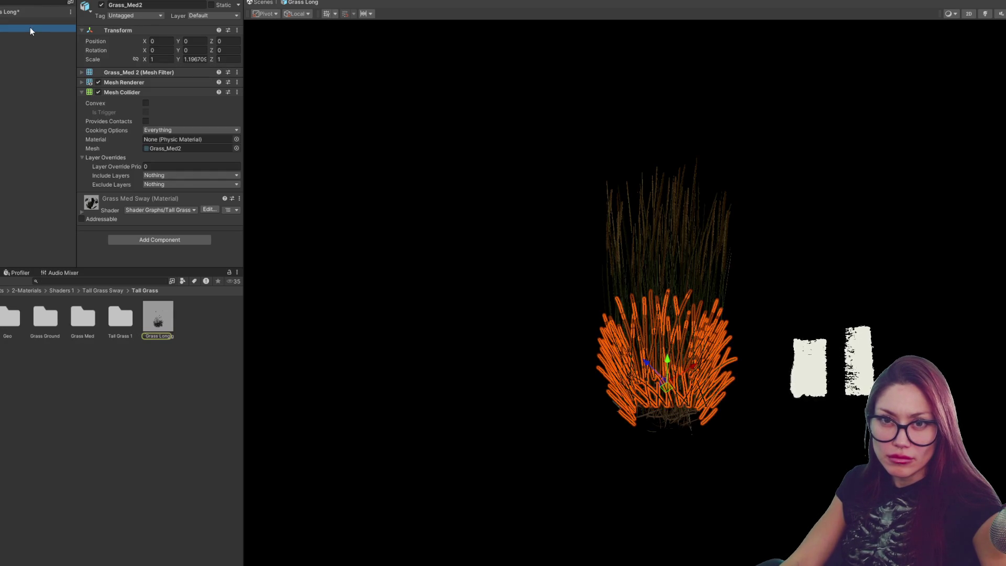
pyautogui.click(99, 92)
pyautogui.click(22, 34)
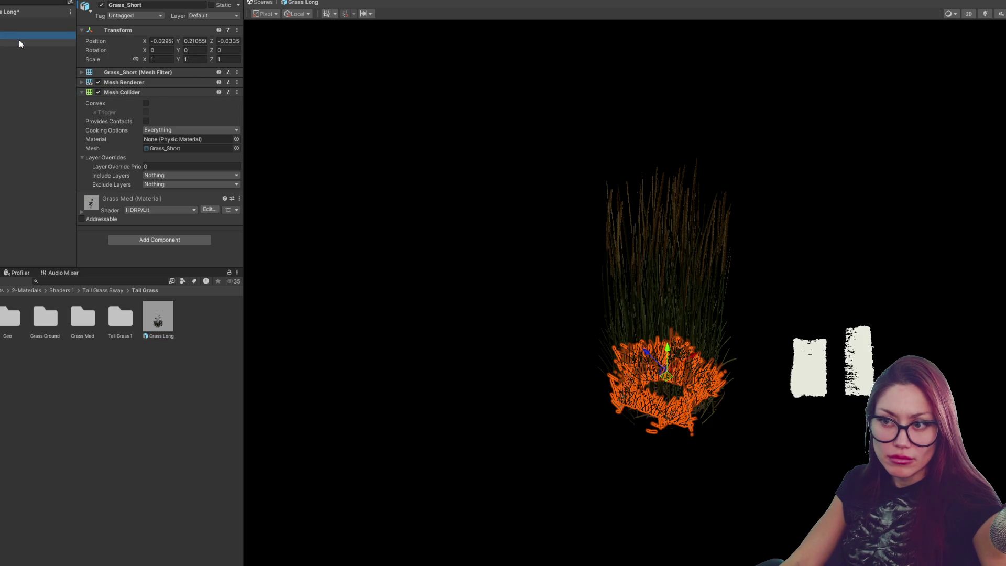
pyautogui.click(99, 91)
# Step: Create a new empty GameObject in the Grass Long prefab hierarchy
pyautogui.click(45, 43)
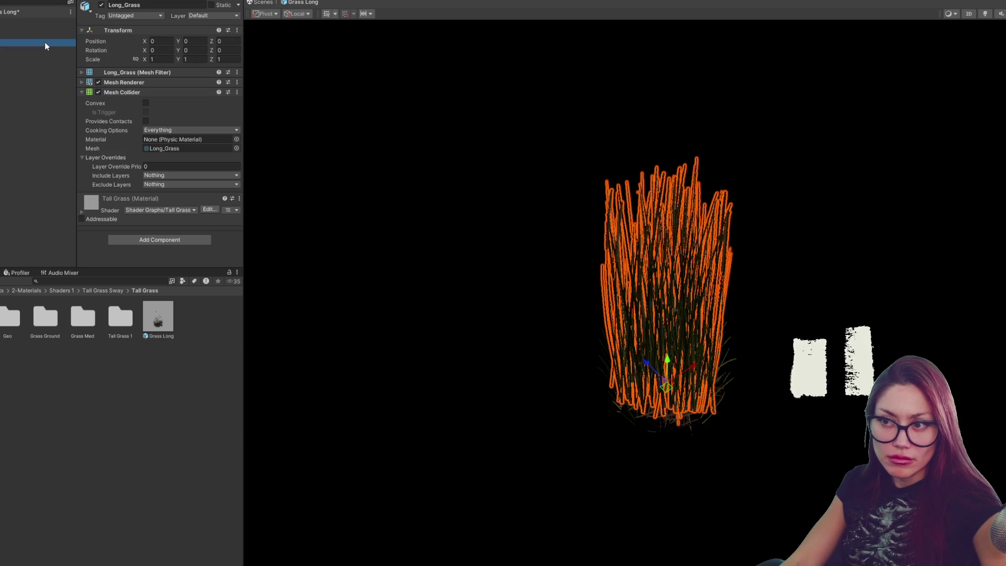
pyautogui.click(96, 93)
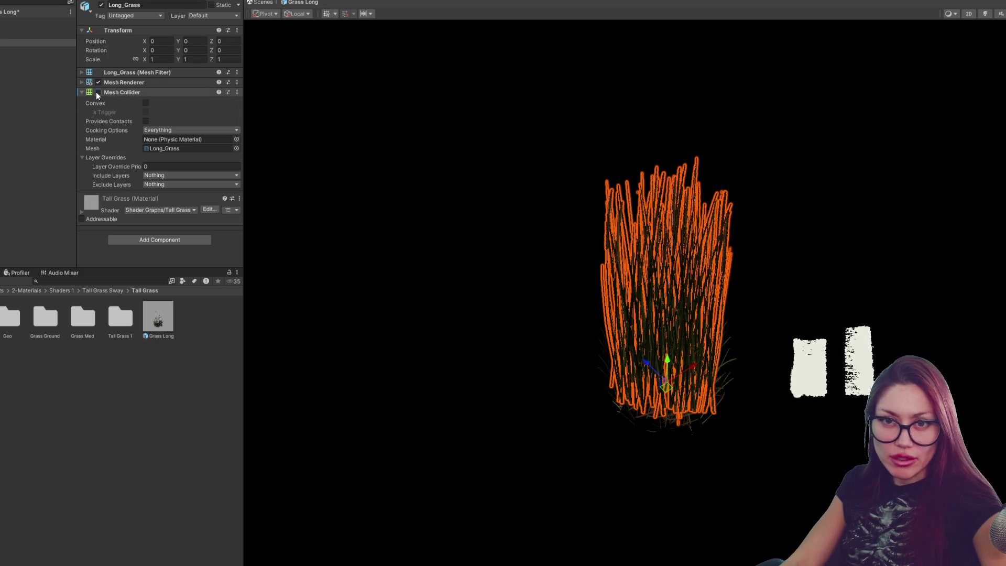
pyautogui.rightClick(6, 82)
pyautogui.click(87, 206)
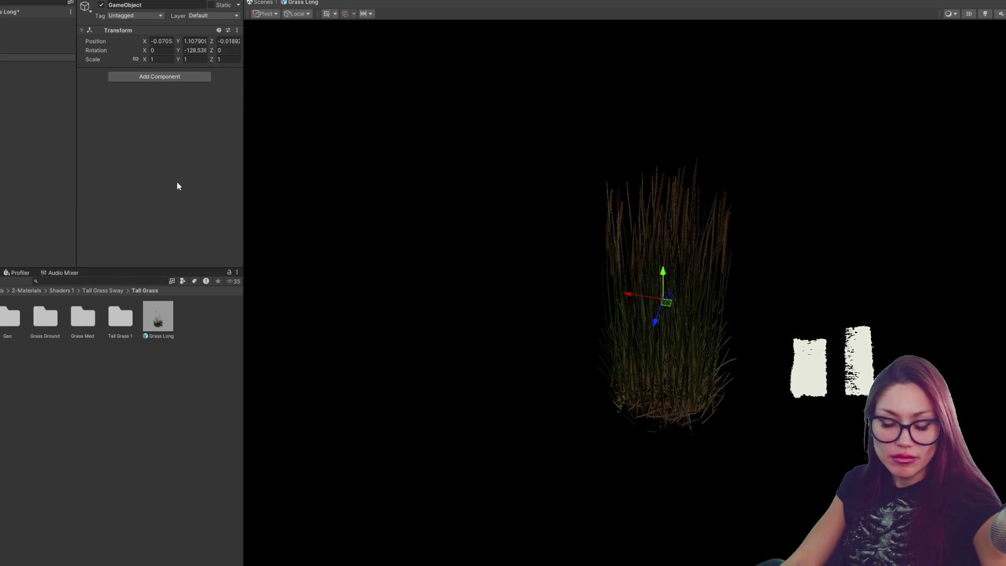
# Step: Name the object Collider and add a Capsule Collider component to it
pyautogui.press('Return')
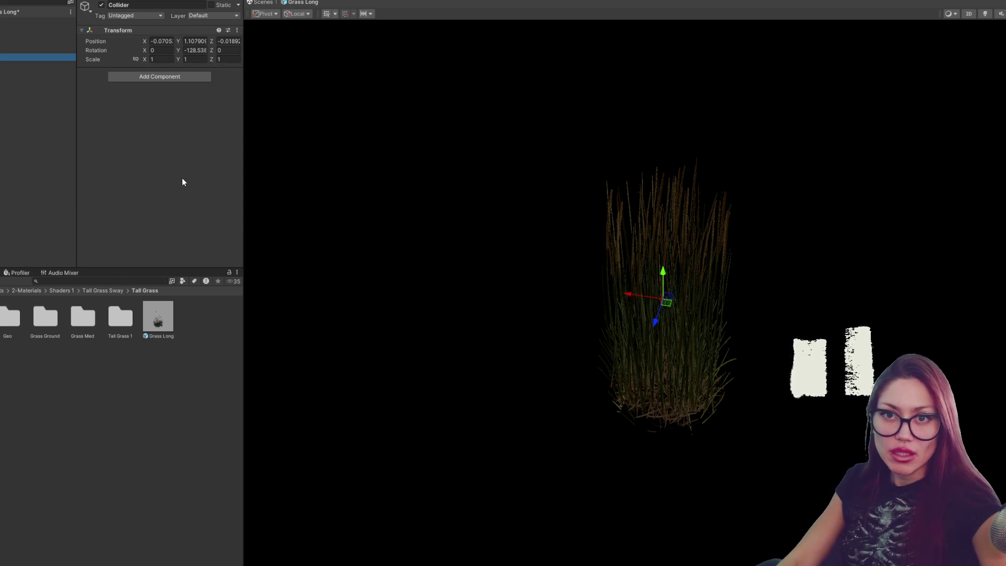
pyautogui.click(166, 76)
pyautogui.write('capsule')
pyautogui.press('Return')
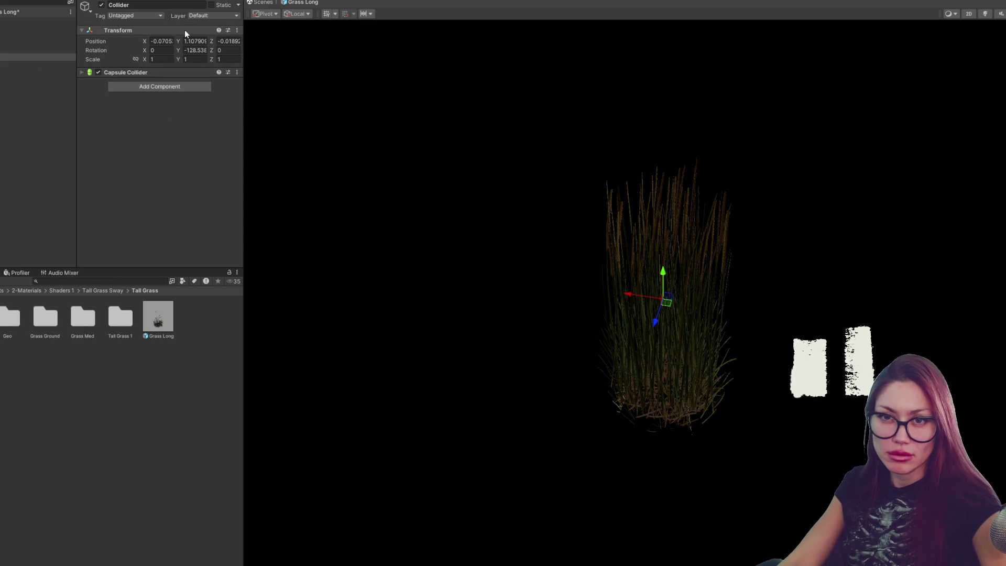
pyautogui.click(145, 72)
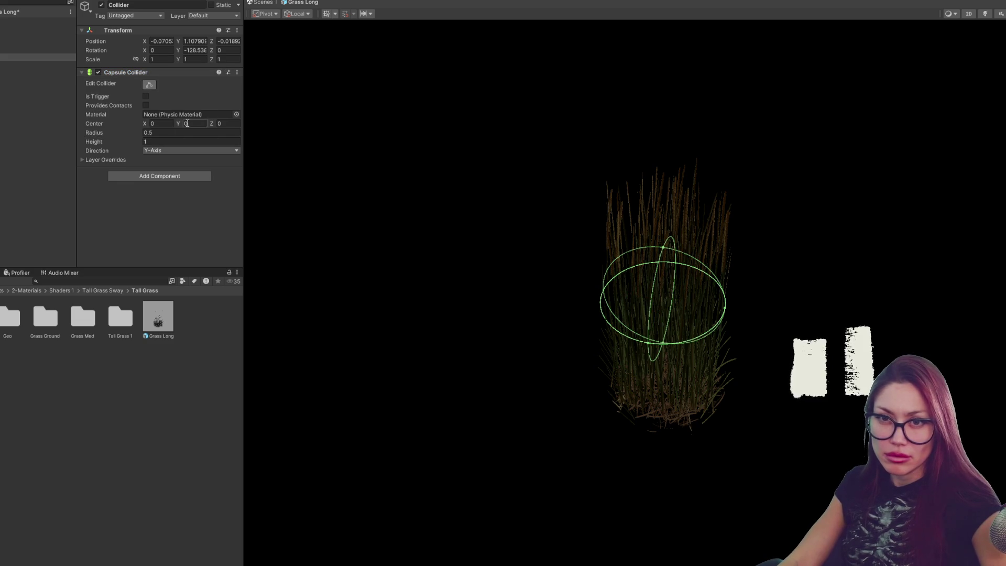
# Step: Size the capsule around the tall grass: radius 0.35, center Y 0.16, height 2.28
pyautogui.moveTo(130, 131); pyautogui.dragTo(182, 124)
pyautogui.moveTo(123, 143); pyautogui.dragTo(137, 137)
pyautogui.moveTo(359, 139); pyautogui.dragTo(246, 97)
pyautogui.moveTo(180, 128); pyautogui.dragTo(181, 122)
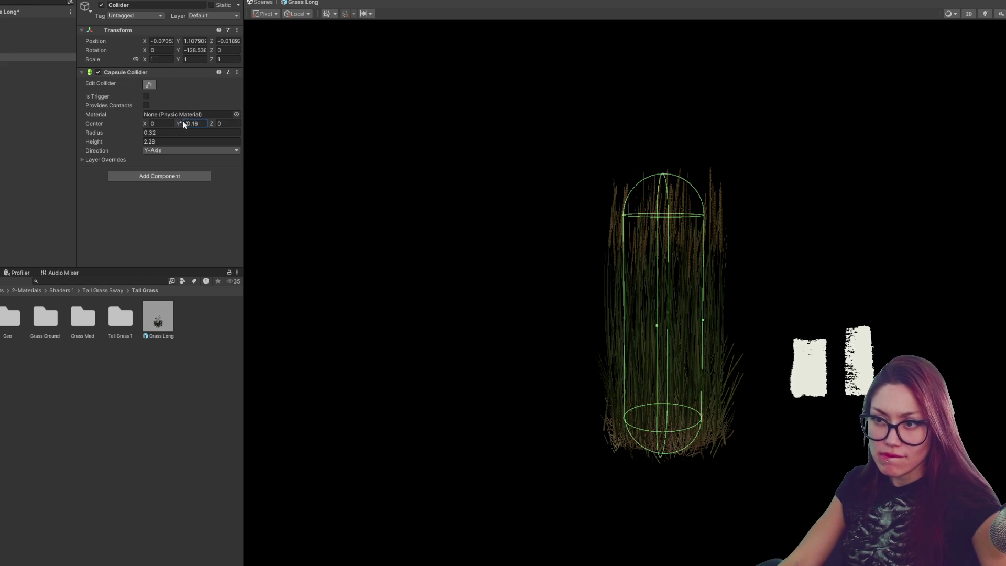
pyautogui.moveTo(112, 131); pyautogui.dragTo(112, 132)
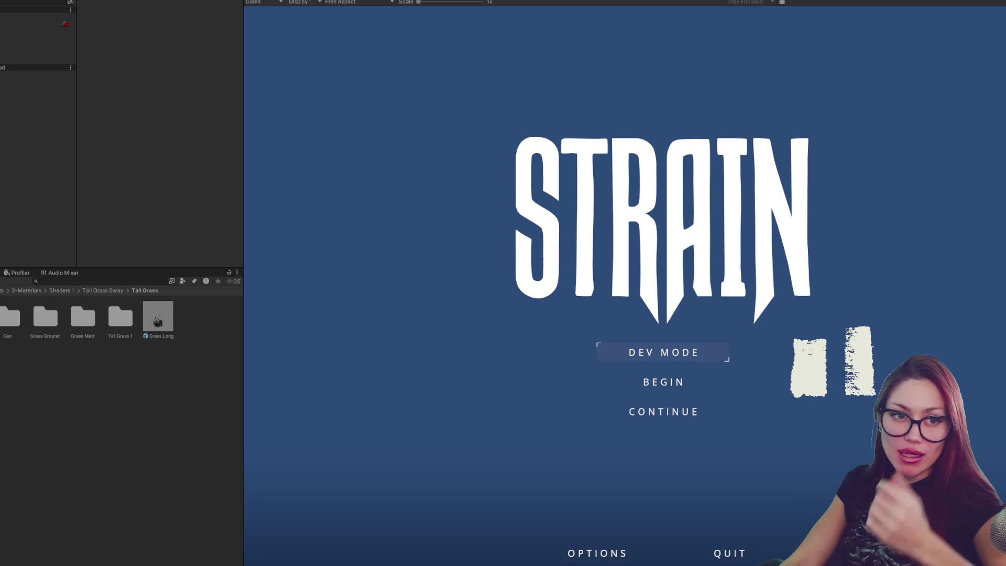
# Step: Load into the game world from the title screen, toggle the pause menu with a widened Game view, then stop Play
pyautogui.click(690, 358)
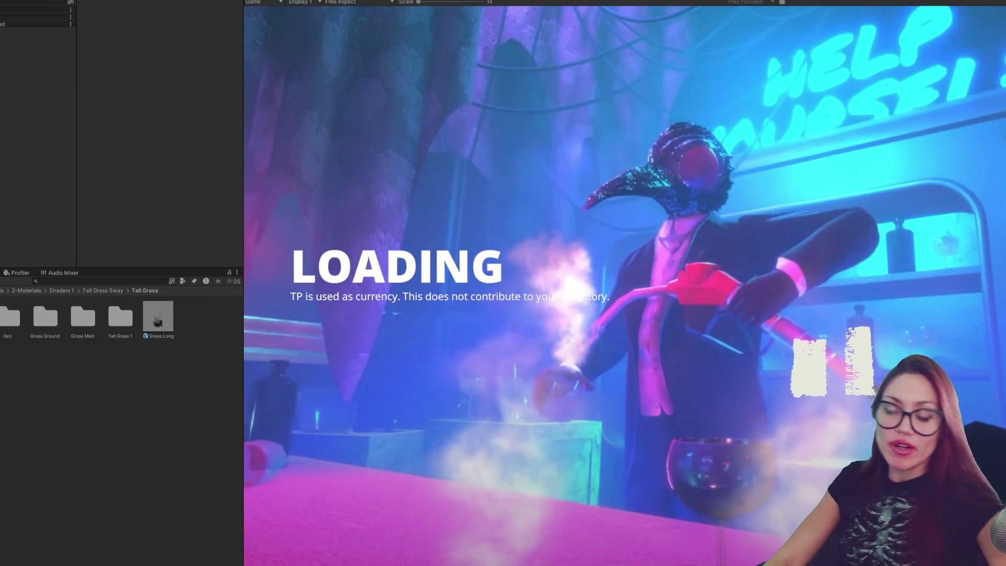
pyautogui.press('Escape')
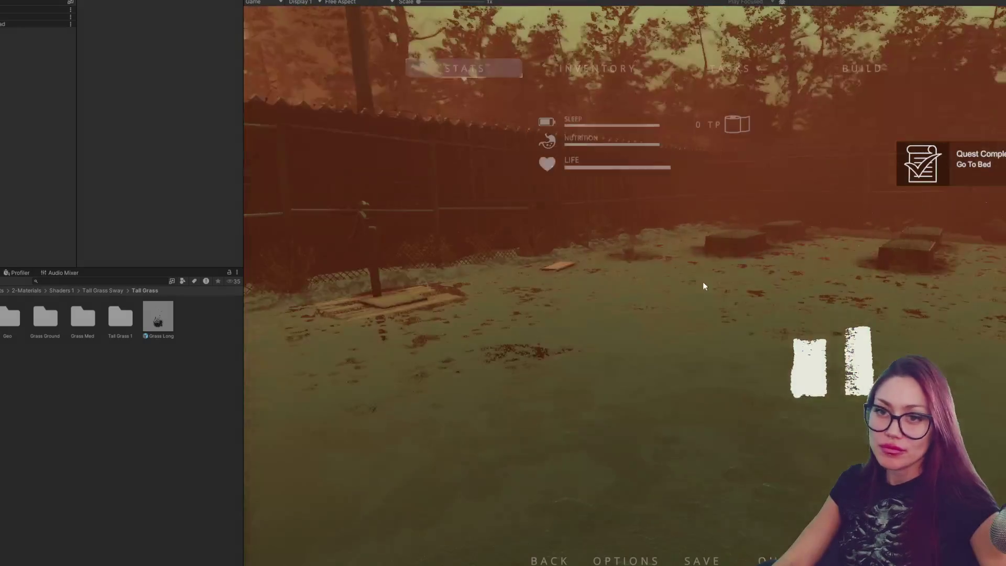
pyautogui.moveTo(245, 90); pyautogui.dragTo(9, 104)
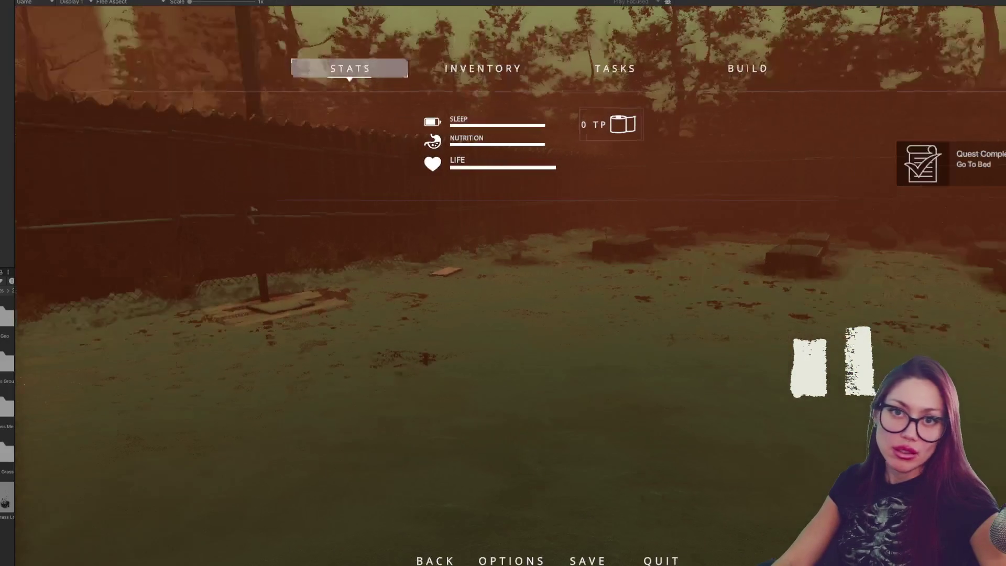
pyautogui.click(572, 298)
pyautogui.press('Escape')
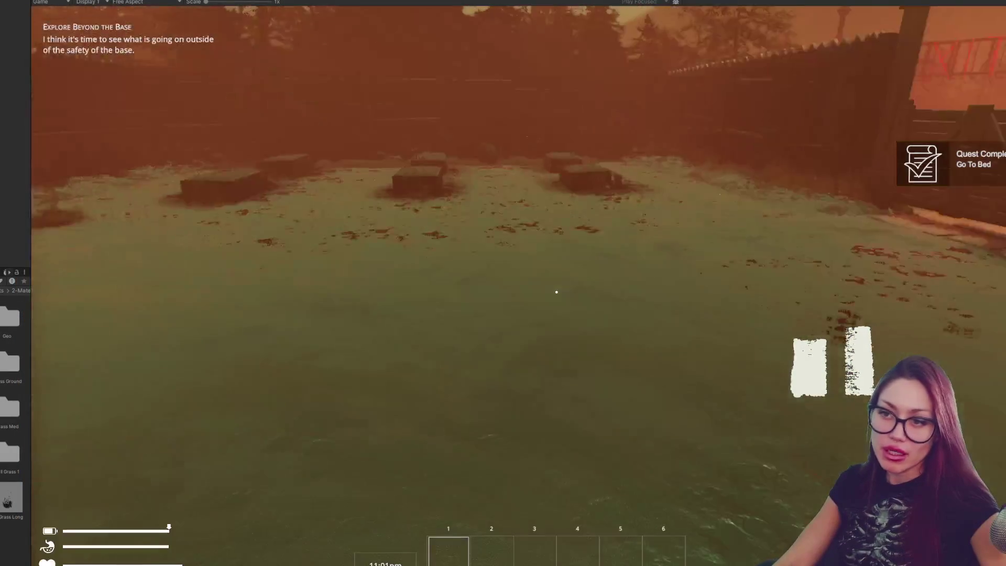
pyautogui.press('Escape')
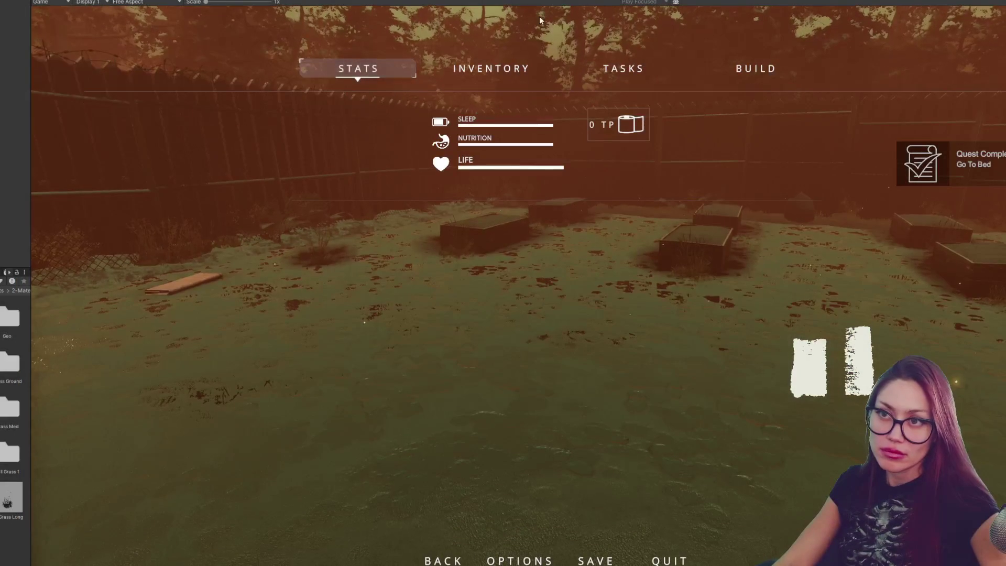
pyautogui.click(498, 3)
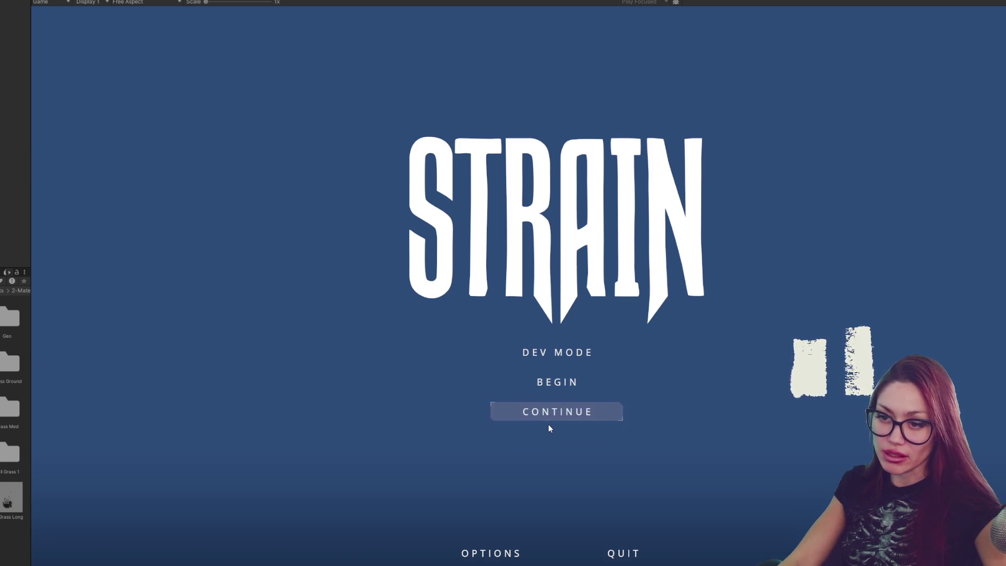
# Step: Continue the saved game, try the Wooden Plank Wall from BUILD, then select a planter in the scene
pyautogui.click(541, 411)
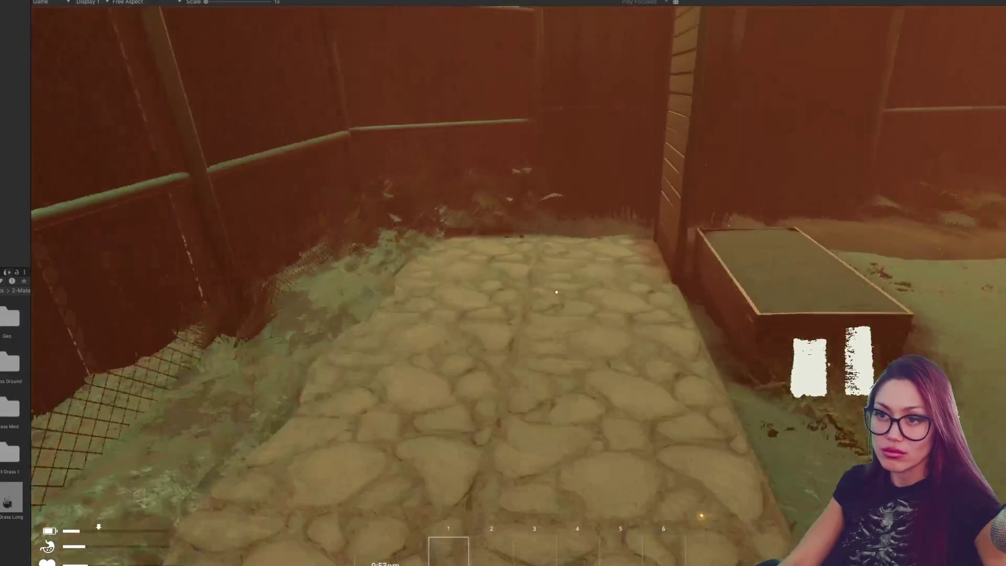
pyautogui.press('Escape')
pyautogui.click(719, 69)
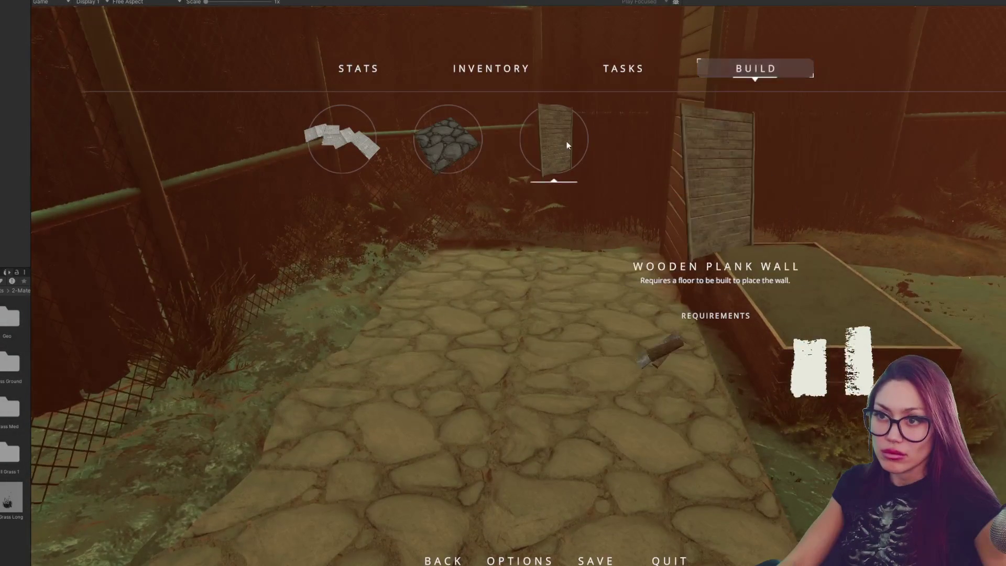
pyautogui.click(564, 140)
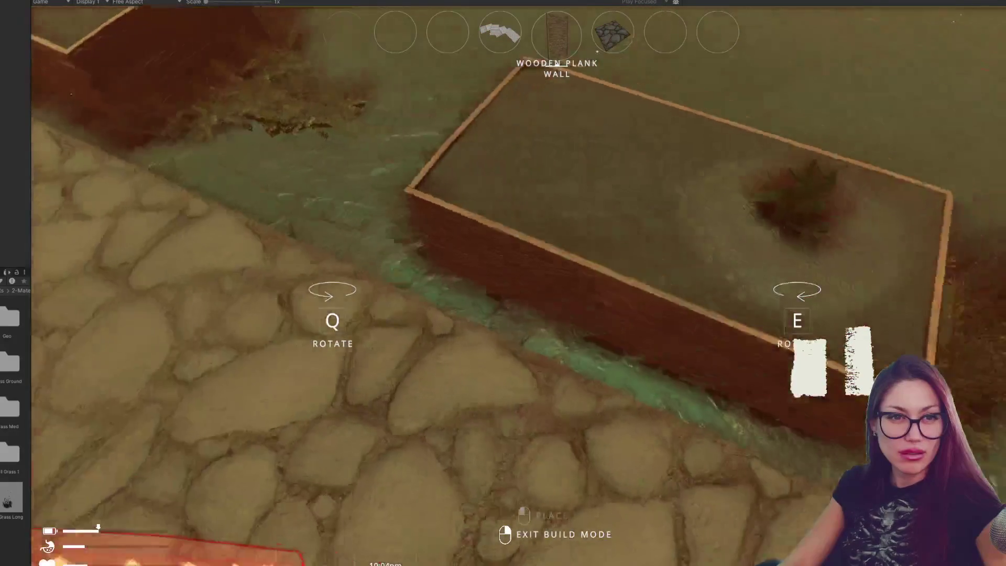
pyautogui.press('Escape')
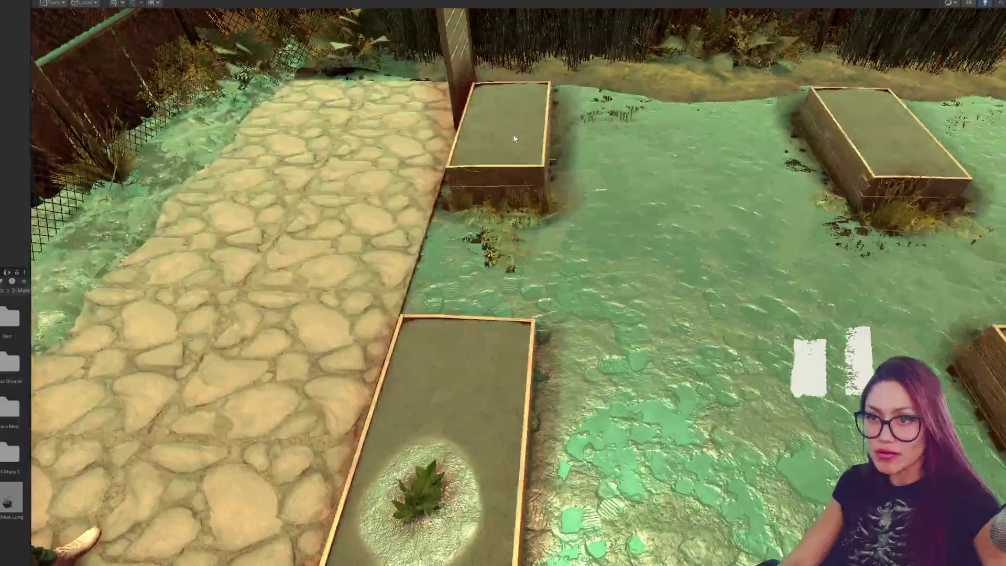
pyautogui.click(513, 135)
pyautogui.scroll(3, 514, 275)
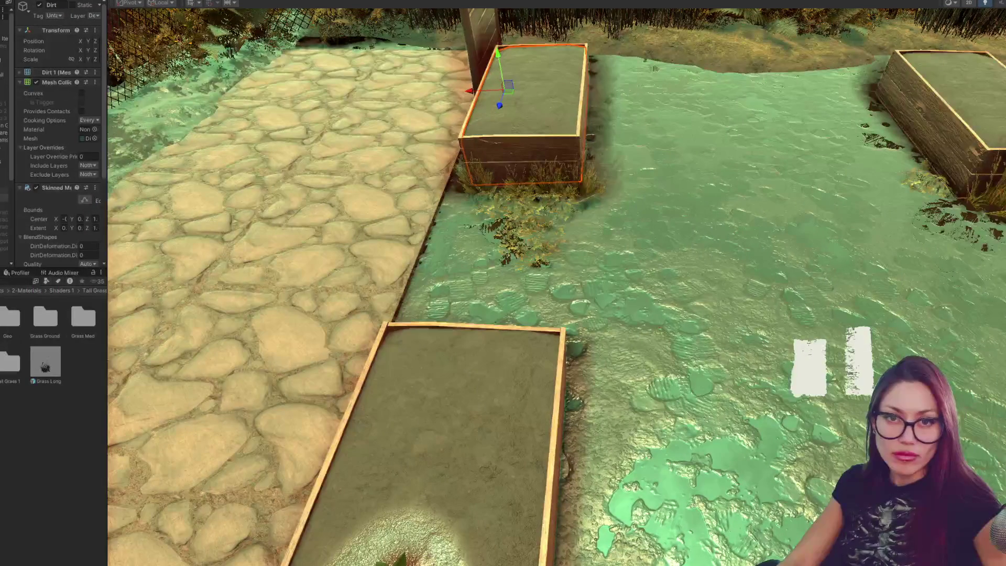
# Step: Nudge Planter 3 to the right and playtest placing the Wooden Plank Wall beside it
pyautogui.press('Up')
pyautogui.press('Up')
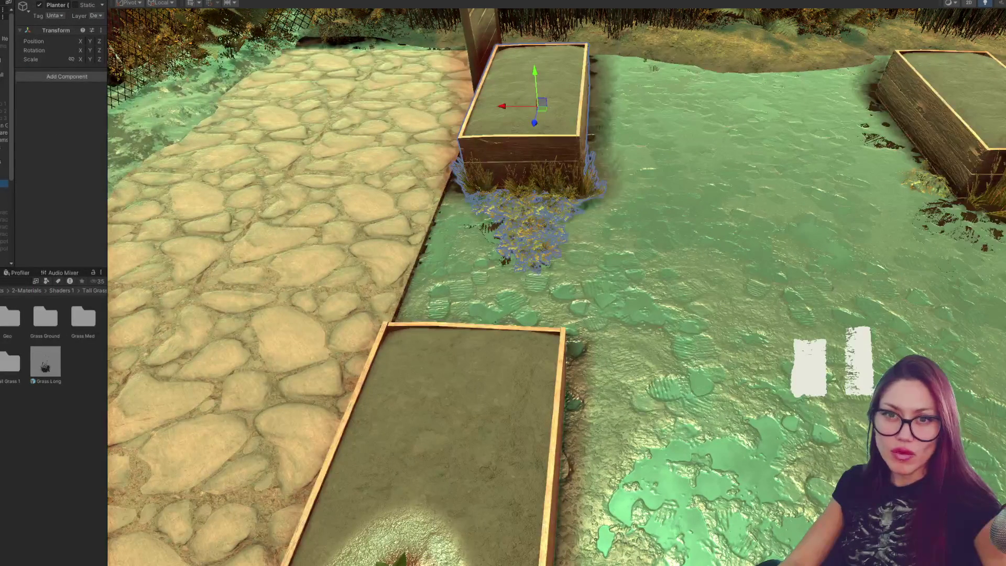
pyautogui.moveTo(508, 109); pyautogui.dragTo(539, 108)
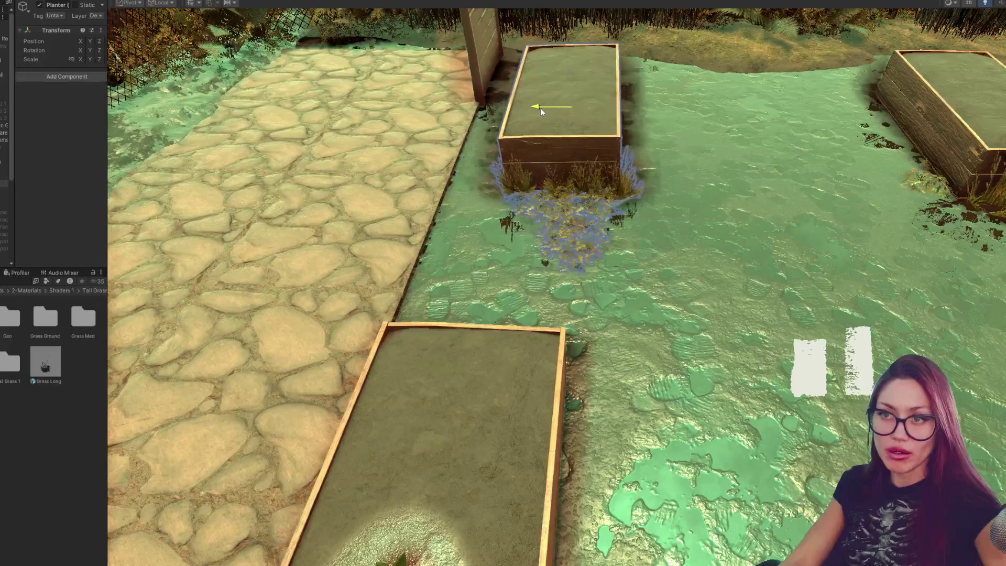
pyautogui.hotkey('ctrl', 'p')
pyautogui.press('Escape')
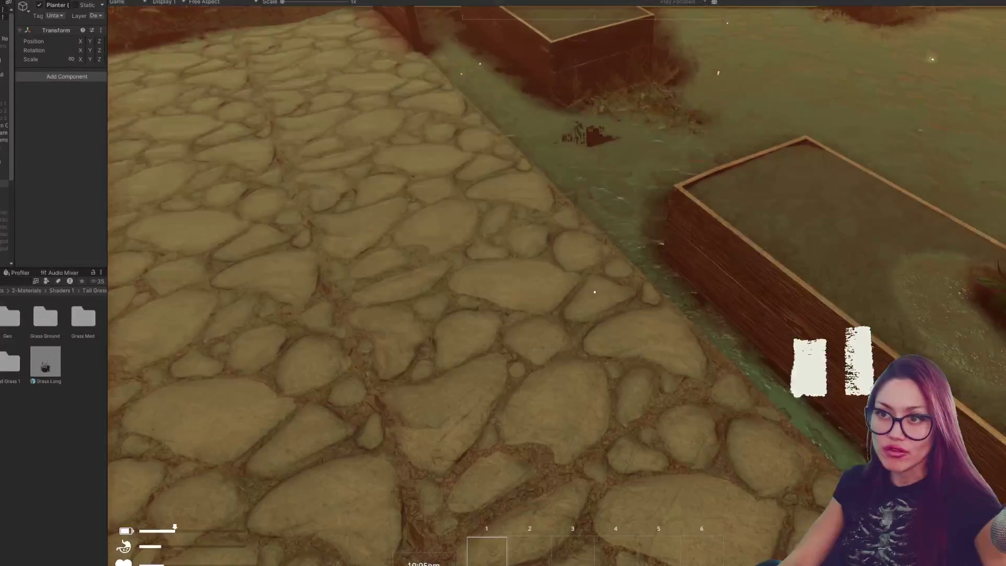
pyautogui.press('Escape')
pyautogui.click(794, 68)
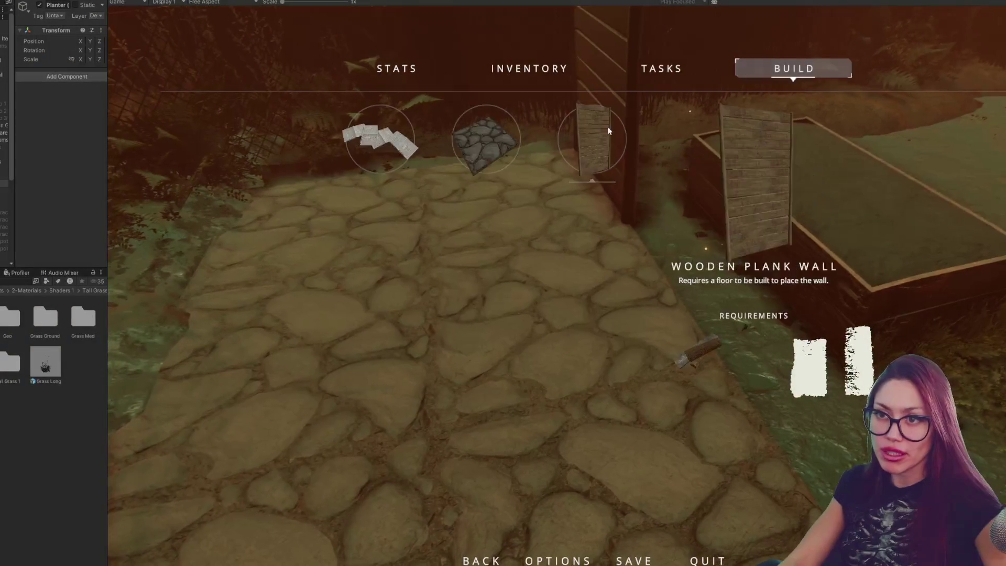
pyautogui.click(595, 133)
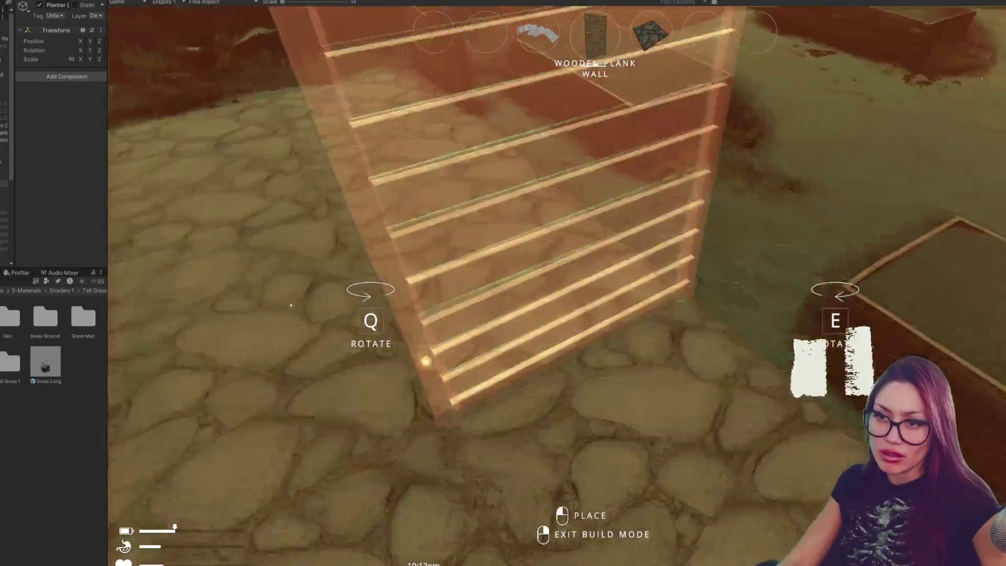
pyautogui.press('Escape')
pyautogui.hotkey('ctrl', 'p')
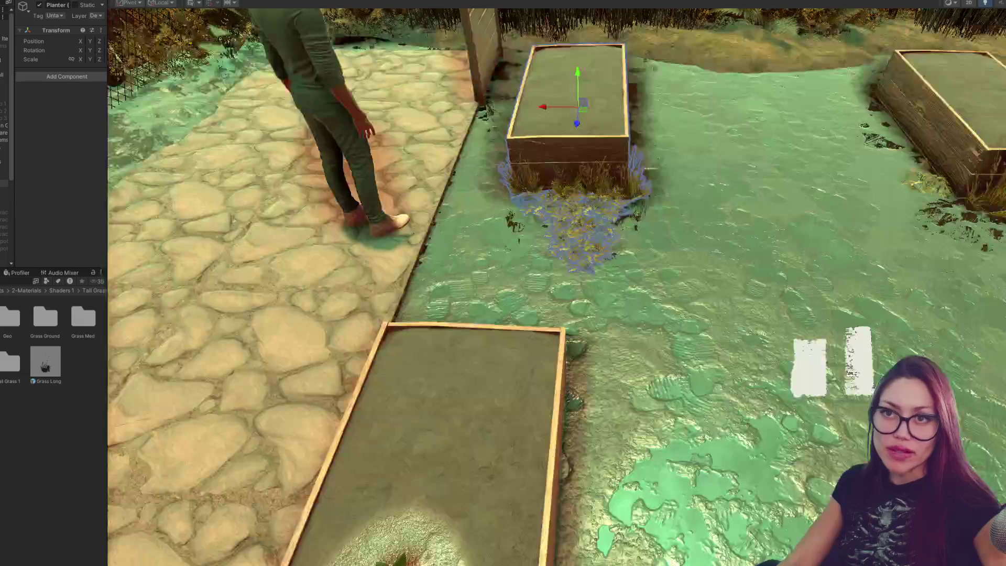
# Step: Look over the planters and character in the scene, select the Fall object, then switch to the browser
pyautogui.moveTo(511, 82)
pyautogui.mouseDown()
pyautogui.moveTo(622, 69)
pyautogui.moveTo(584, 163)
pyautogui.mouseUp()
pyautogui.moveTo(791, 226); pyautogui.dragTo(778, 252)
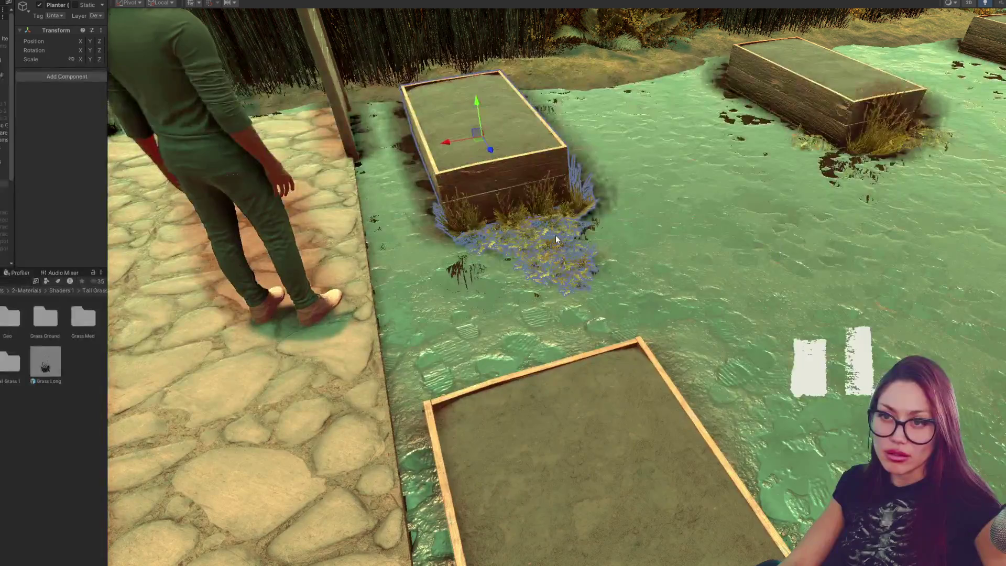
pyautogui.moveTo(556, 234)
pyautogui.mouseDown()
pyautogui.moveTo(535, 174)
pyautogui.moveTo(634, 166)
pyautogui.mouseUp()
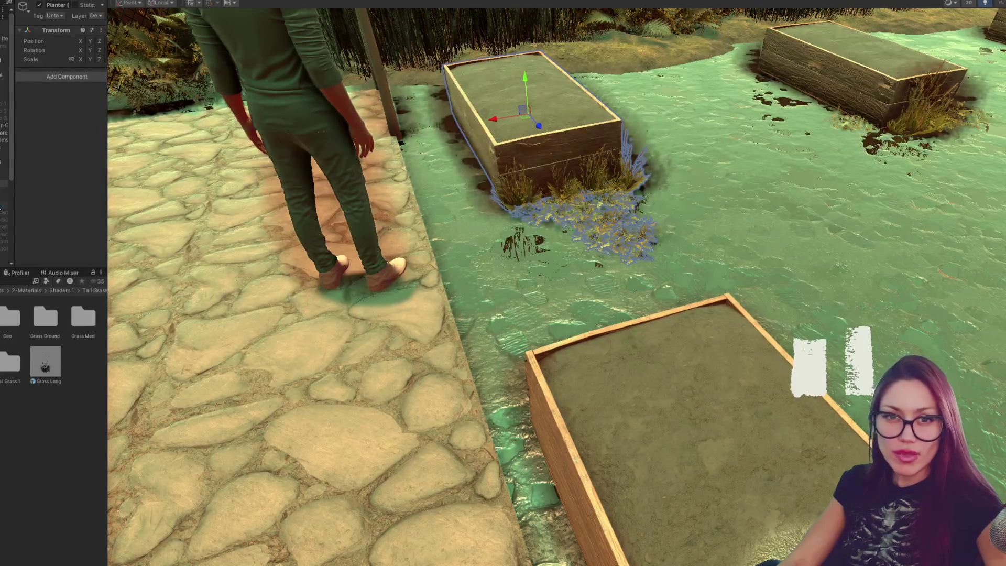
pyautogui.click(6, 207)
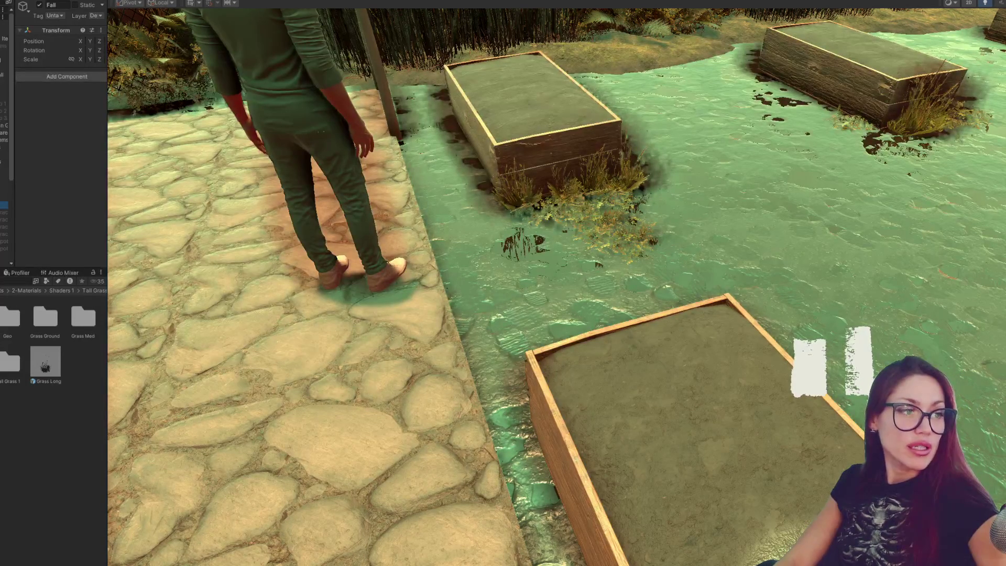
pyautogui.hotkey('alt', 'Tab')
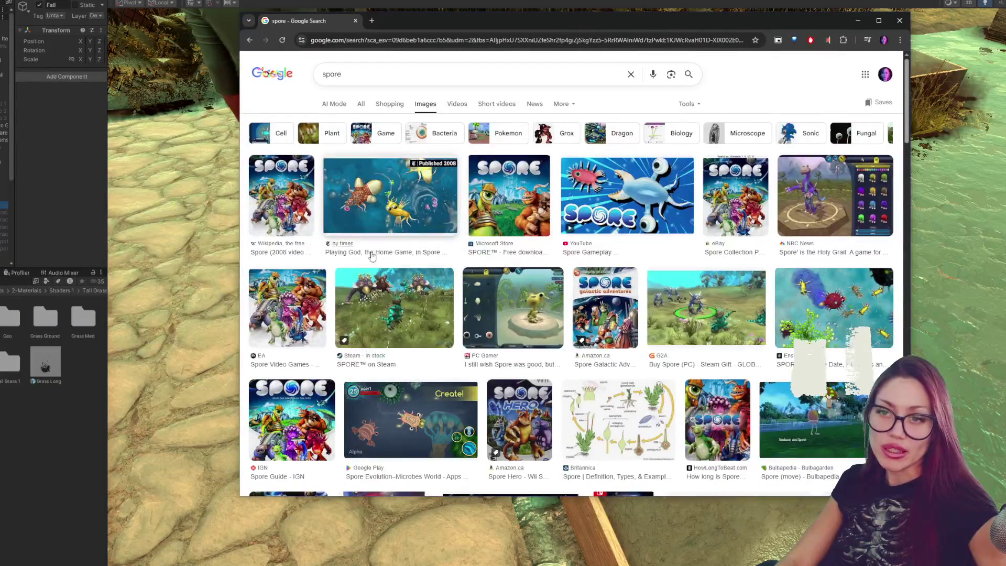
# Step: Preview Spore results from G2A, Bulbapedia, Google Play, Ensigame, Xbox, CNET and Evolution of Spore
pyautogui.click(441, 305)
pyautogui.click(878, 20)
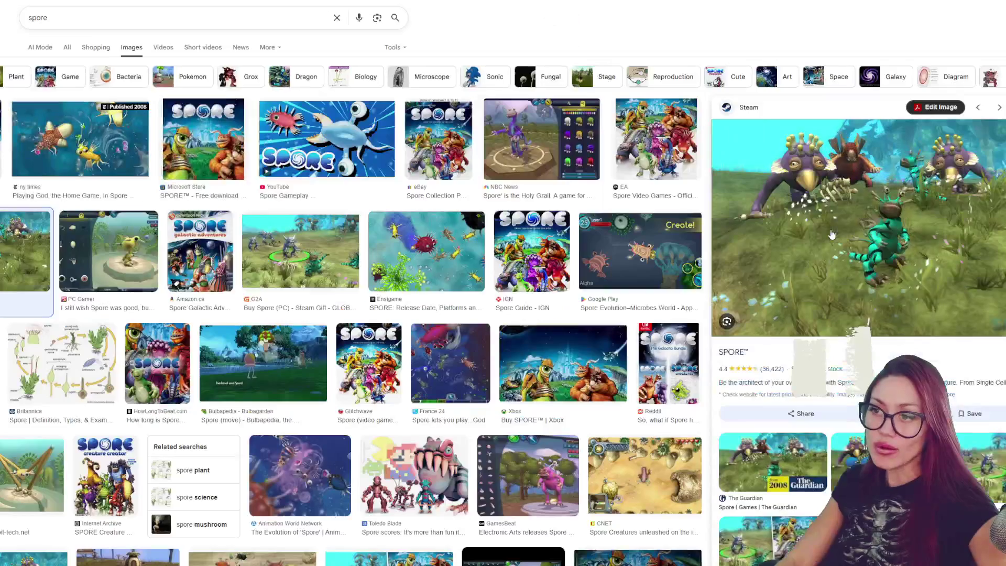
pyautogui.click(331, 278)
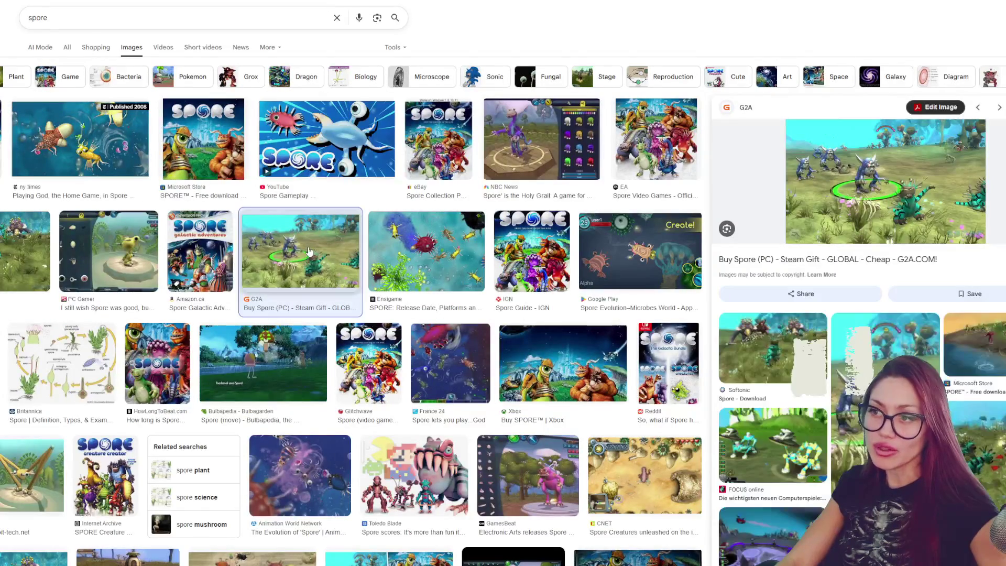
pyautogui.click(275, 357)
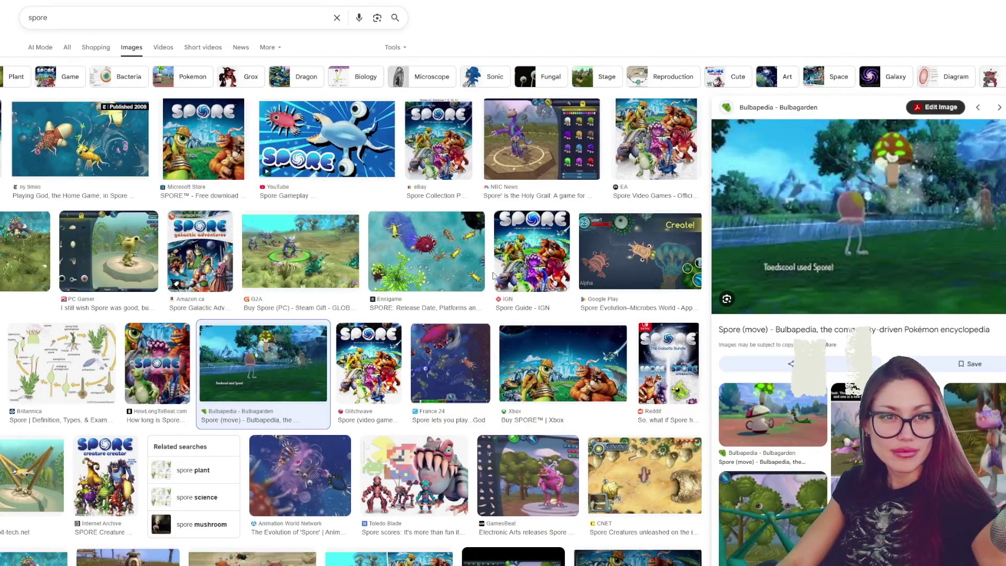
pyautogui.click(639, 250)
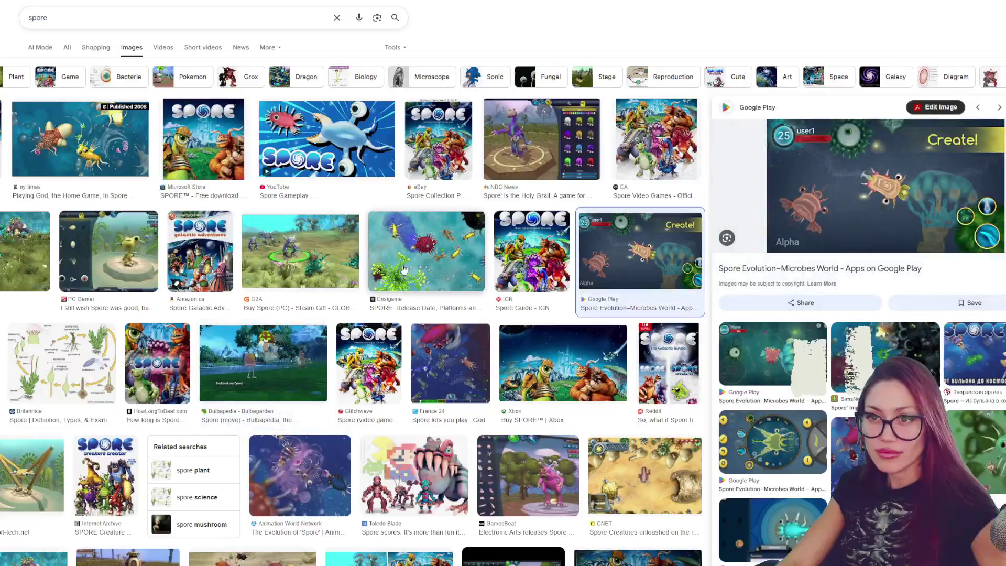
pyautogui.click(448, 275)
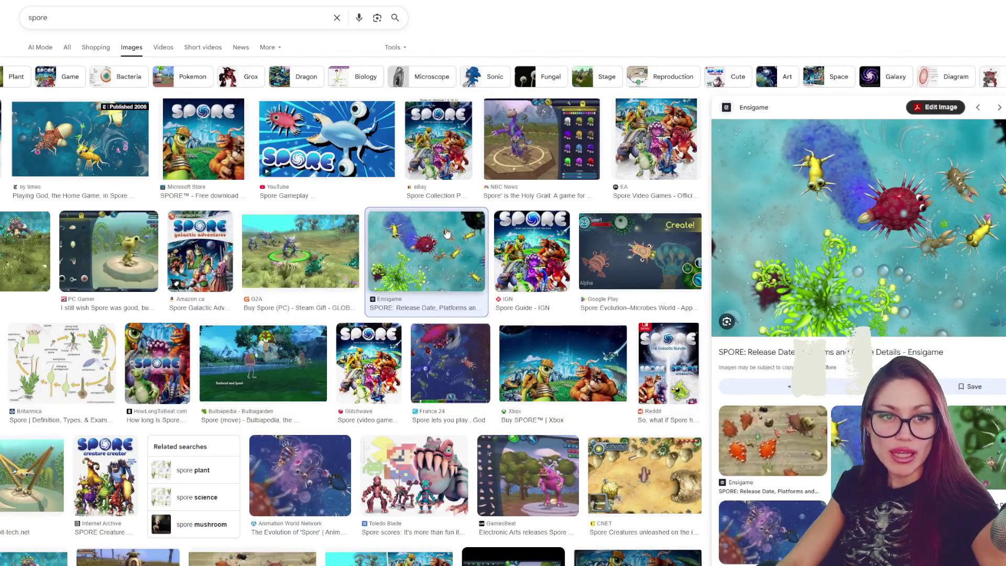
pyautogui.click(563, 366)
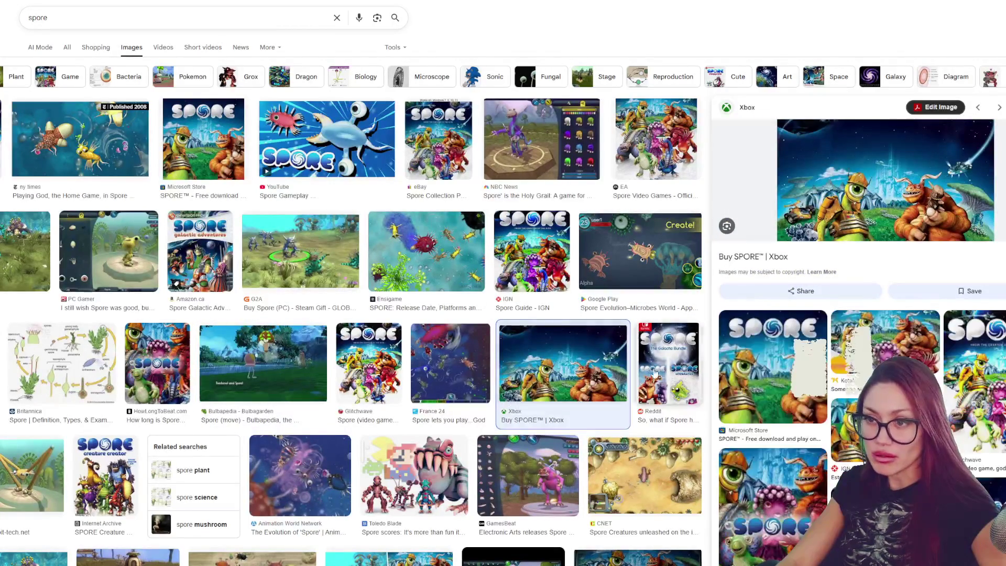
pyautogui.click(626, 493)
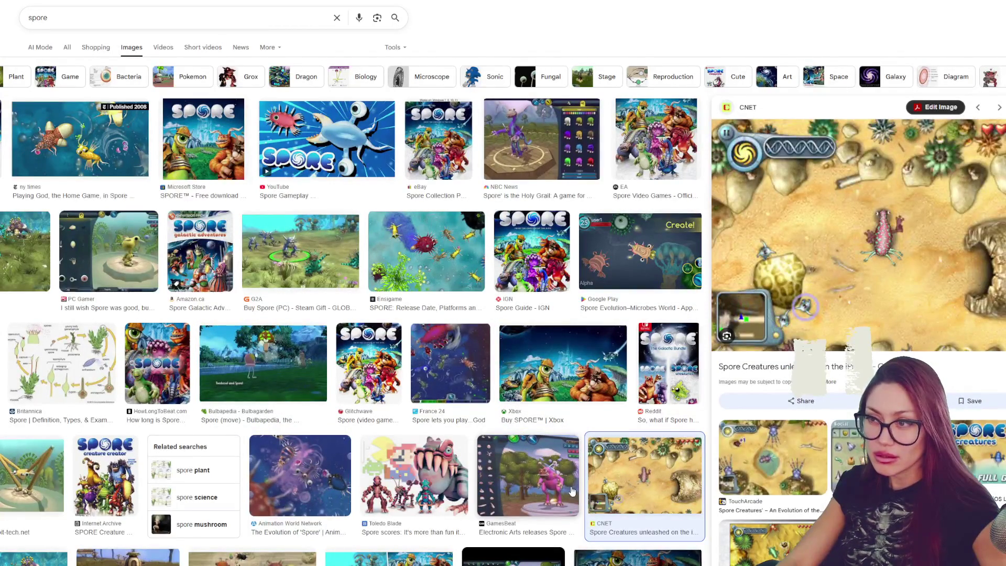
pyautogui.click(340, 487)
pyautogui.click(286, 395)
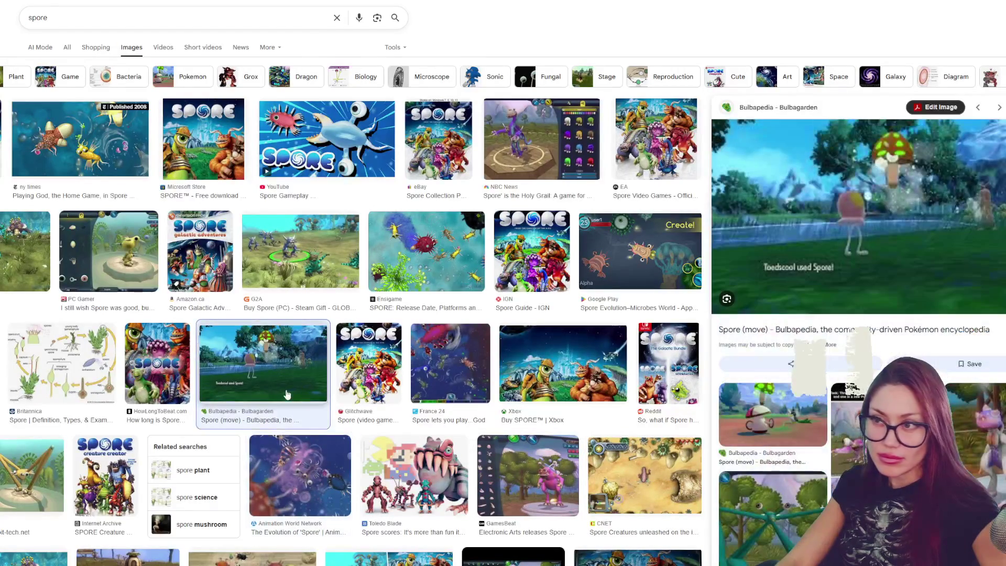
# Step: Preview the Steam screenshot, NBC News creature editor, bit-tech and Creature Creator images
pyautogui.click(28, 252)
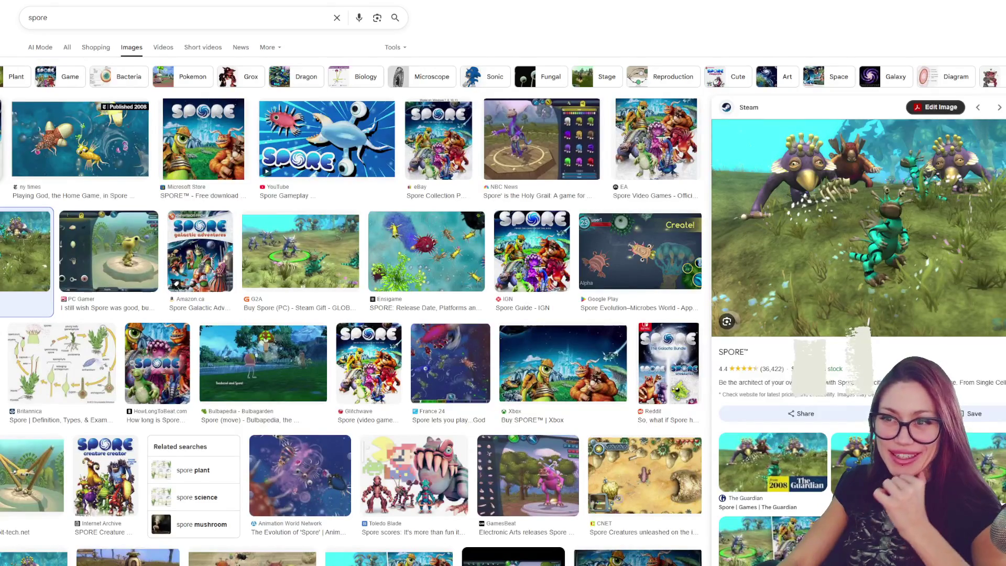
pyautogui.click(519, 157)
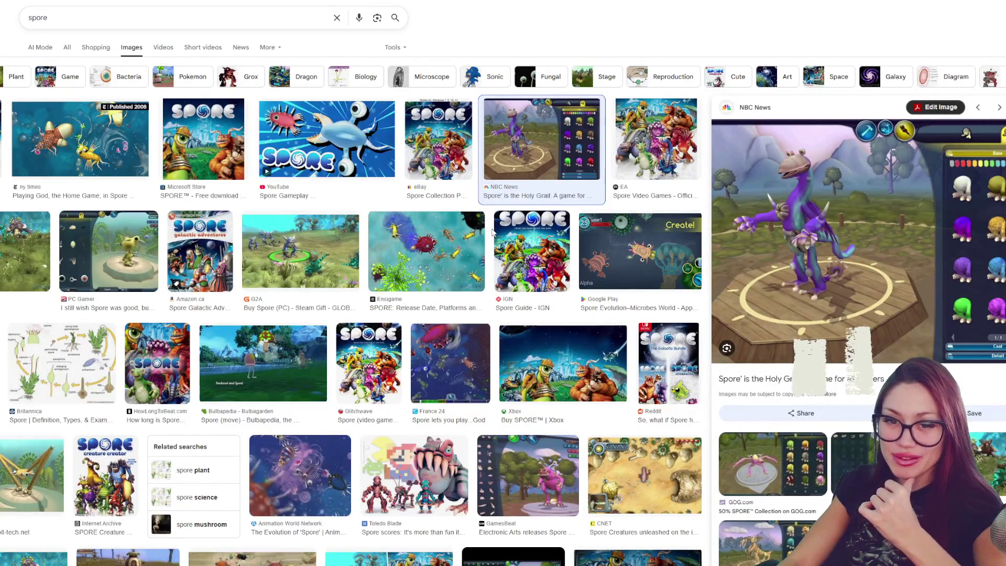
pyautogui.scroll(-3, 493, 232)
pyautogui.click(33, 294)
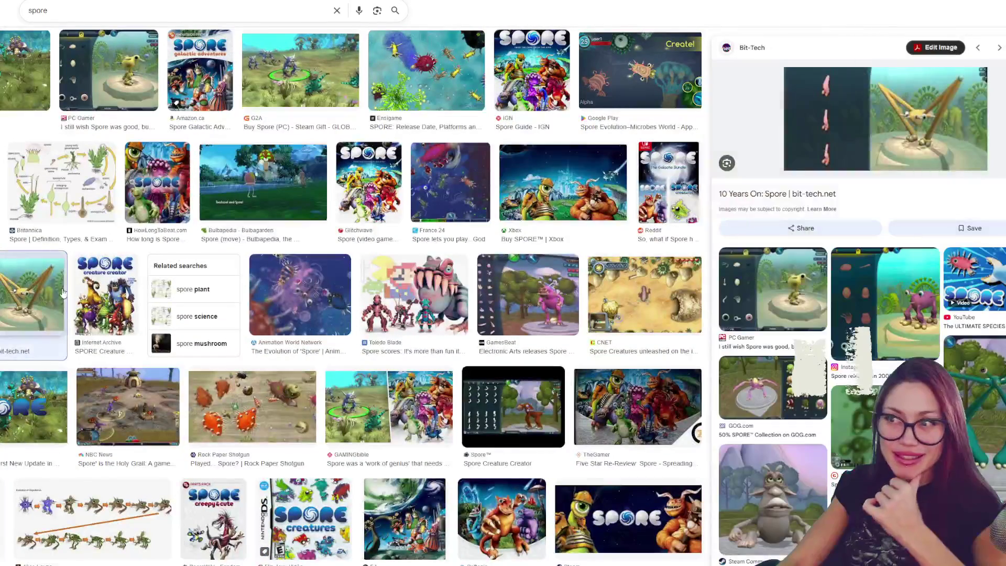
pyautogui.click(20, 408)
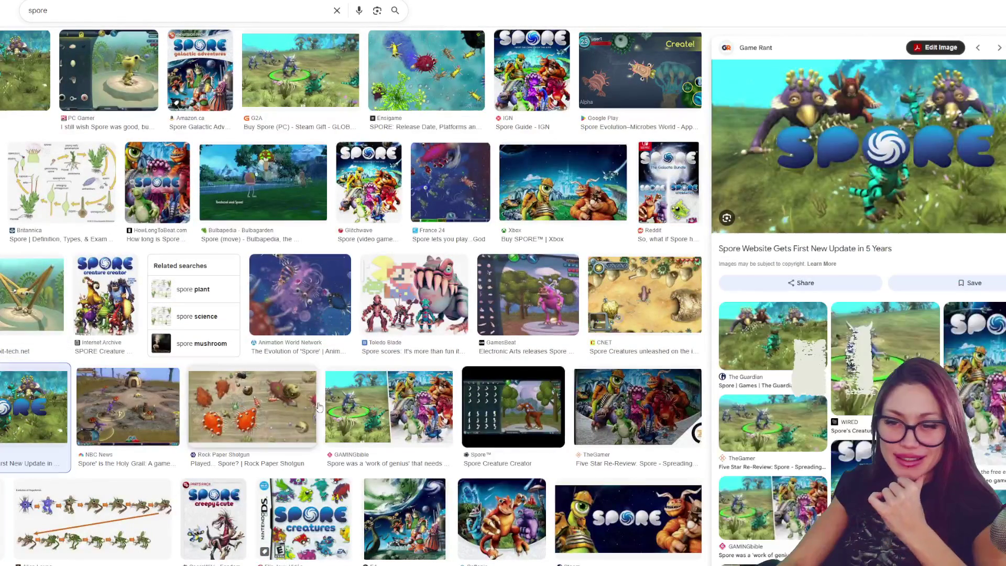
pyautogui.click(397, 415)
pyautogui.click(465, 408)
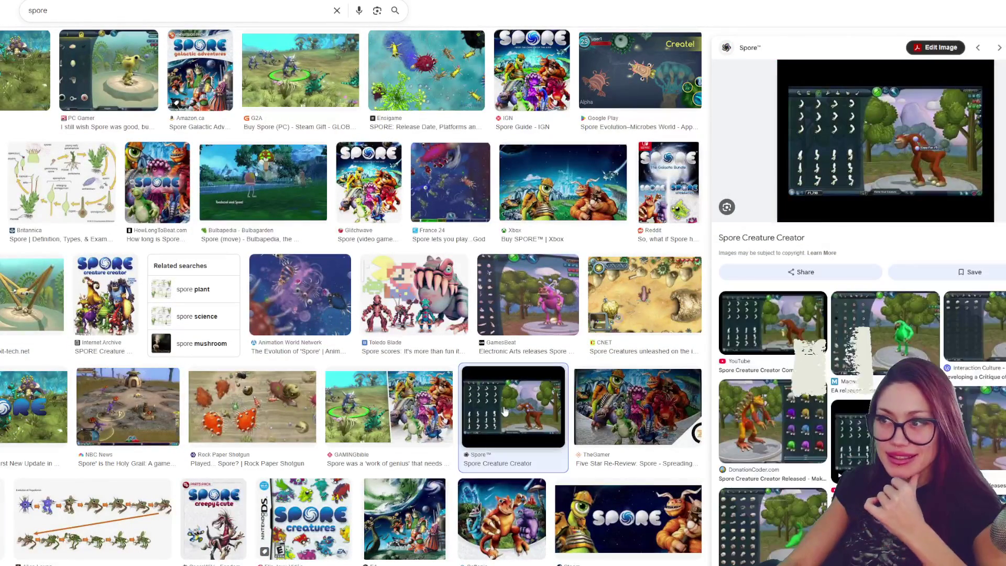
pyautogui.scroll(-2, 344, 281)
pyautogui.scroll(-2, 344, 281)
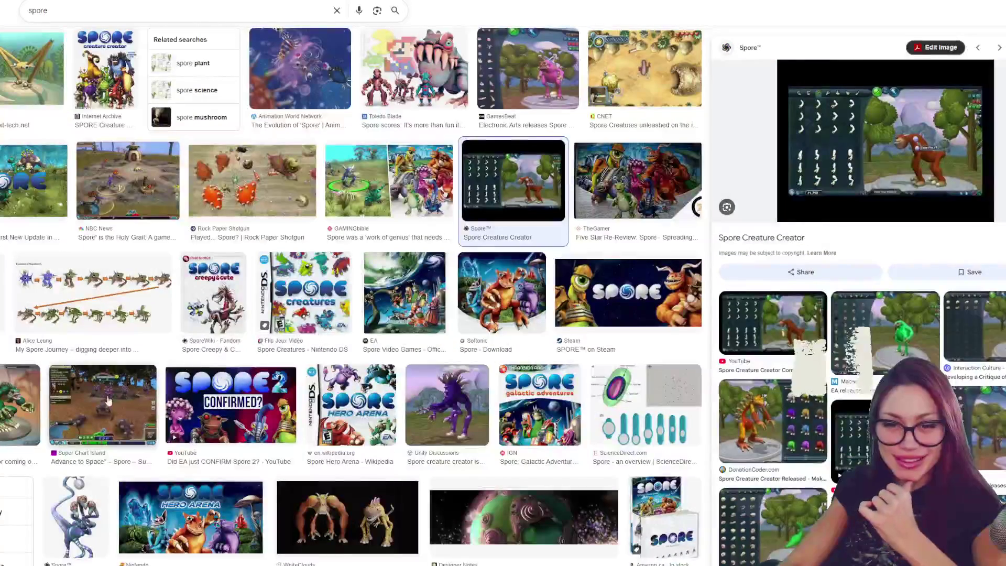
# Step: Open the Super Chart Island screenshot in its own tab, then preview the 'Did EA just CONFIRM Spore 2?' result
pyautogui.click(128, 386)
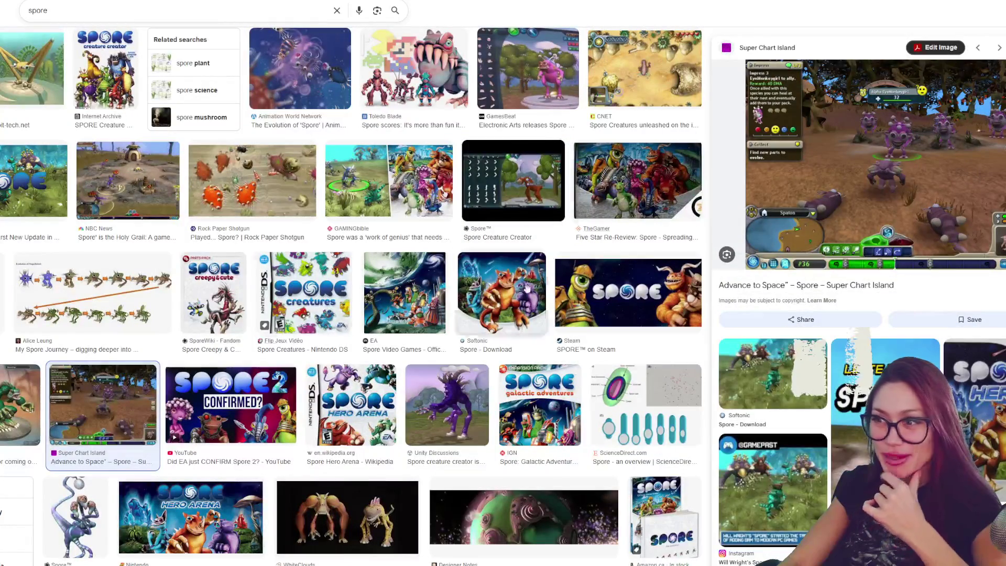
pyautogui.rightClick(849, 151)
pyautogui.click(920, 269)
pyautogui.hotkey('ctrl', 'Tab')
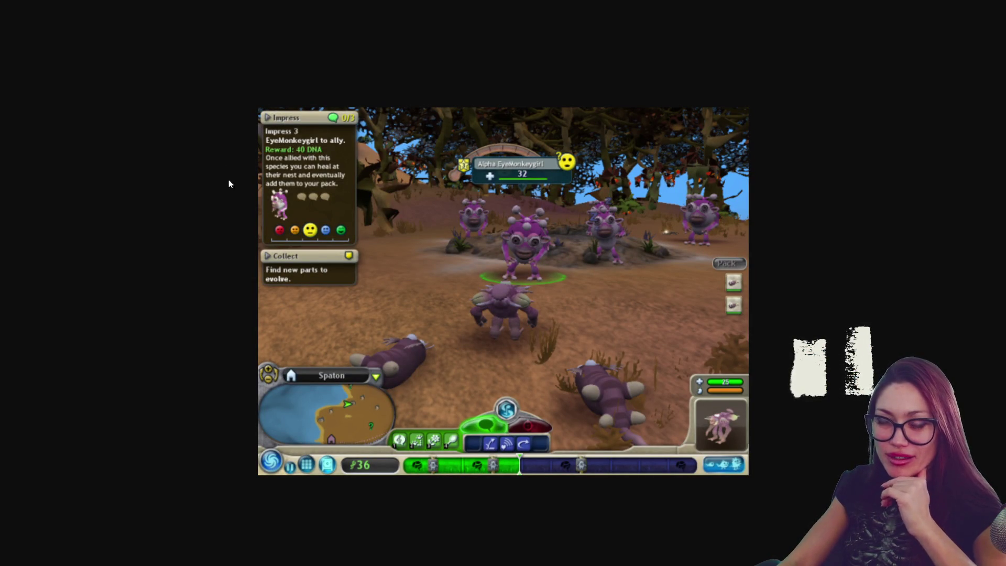
pyautogui.hotkey('ctrl', 'w')
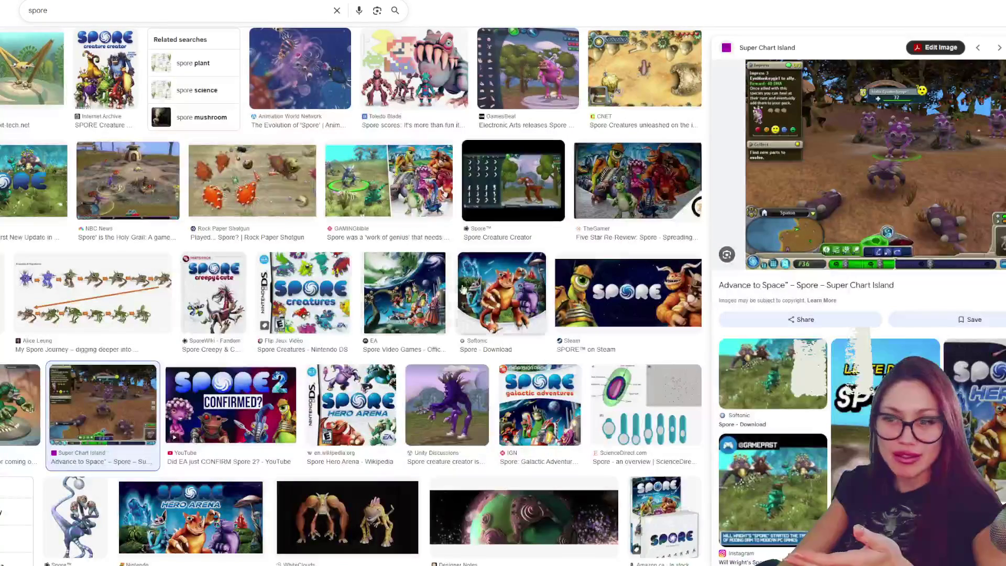
pyautogui.scroll(-3, 543, 292)
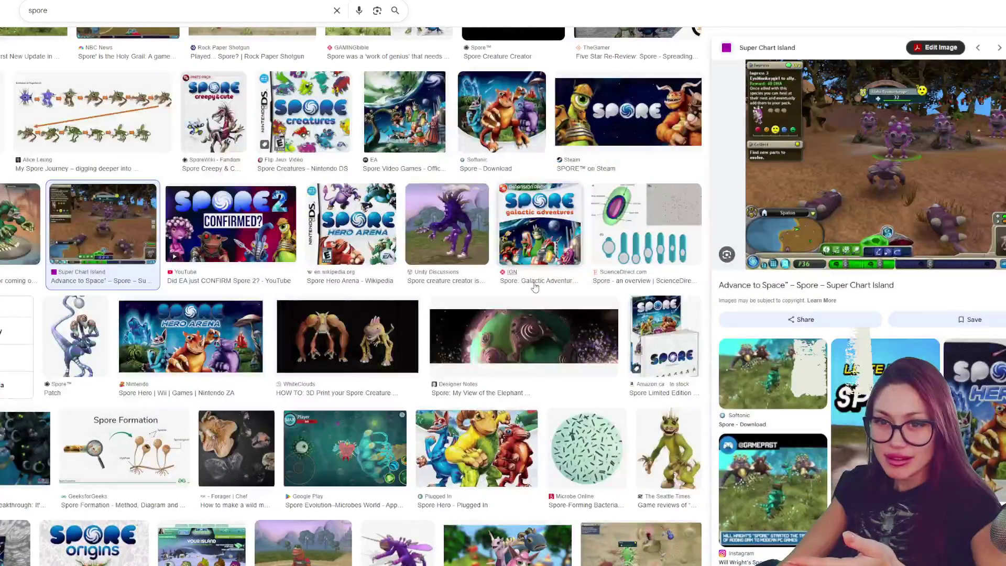
pyautogui.moveTo(231, 406)
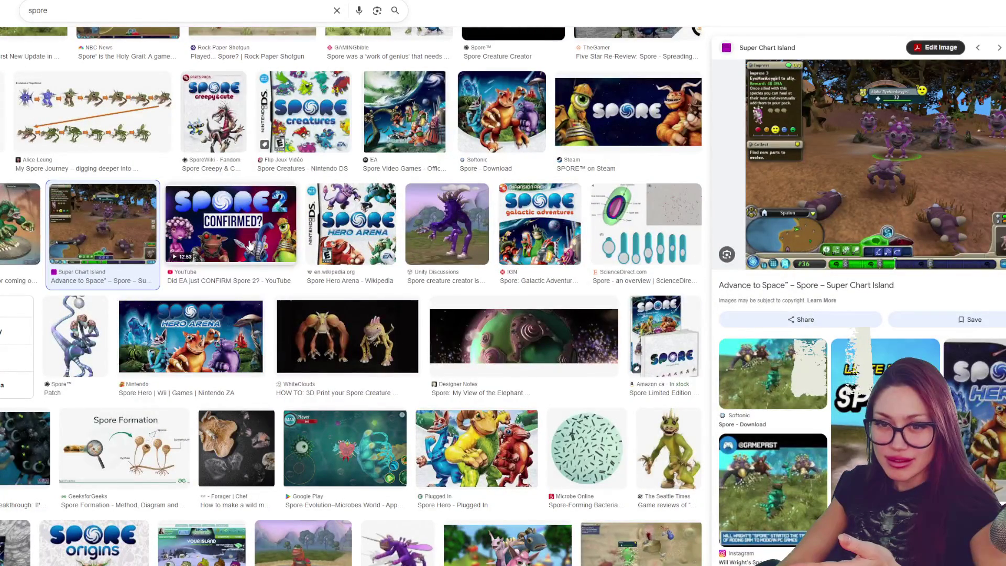
pyautogui.click(250, 246)
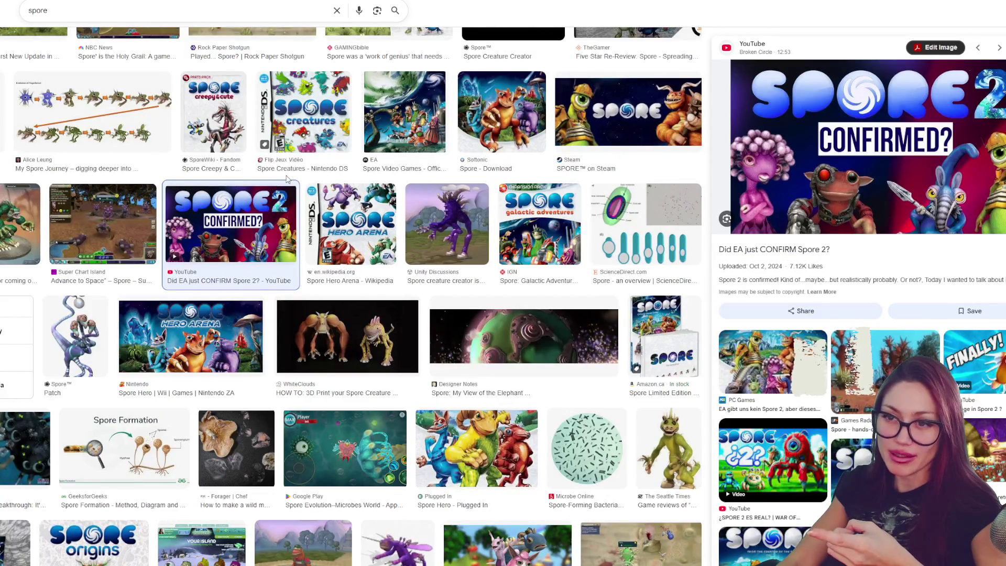
pyautogui.scroll(-2, 288, 180)
pyautogui.scroll(-2, 297, 179)
pyautogui.scroll(-1, 311, 170)
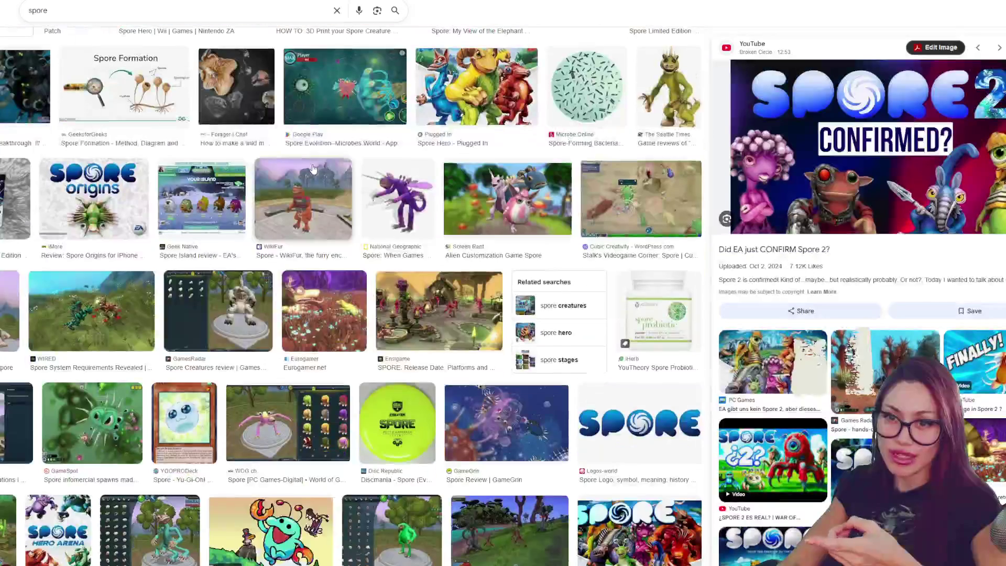
pyautogui.scroll(-1, 338, 139)
pyautogui.scroll(-2, 303, 127)
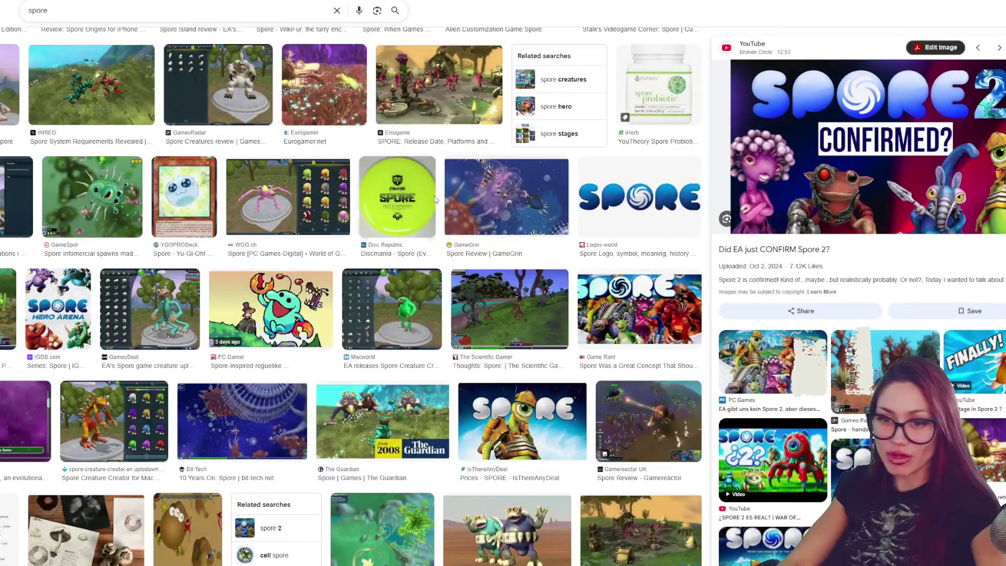
pyautogui.scroll(-1, 344, 145)
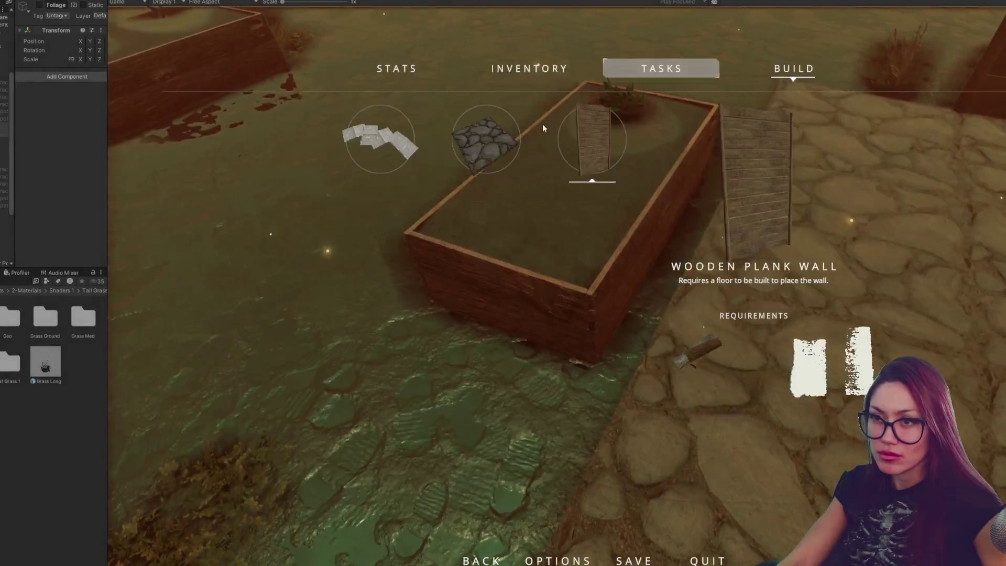
# Step: Repeatedly pick the Wooden Plank Wall from BUILD to check its placement preview beside the planter
pyautogui.click(543, 123)
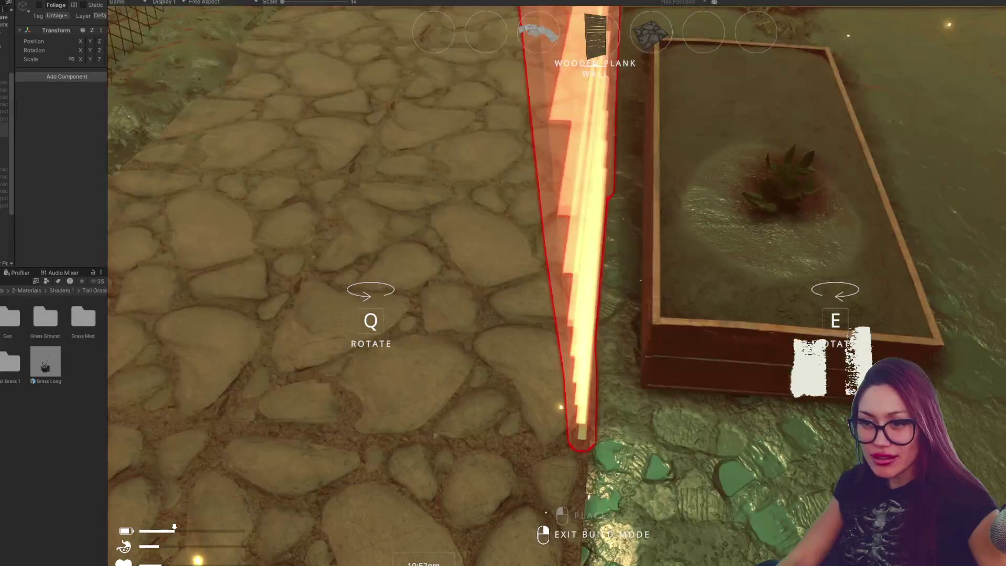
pyautogui.press('Escape')
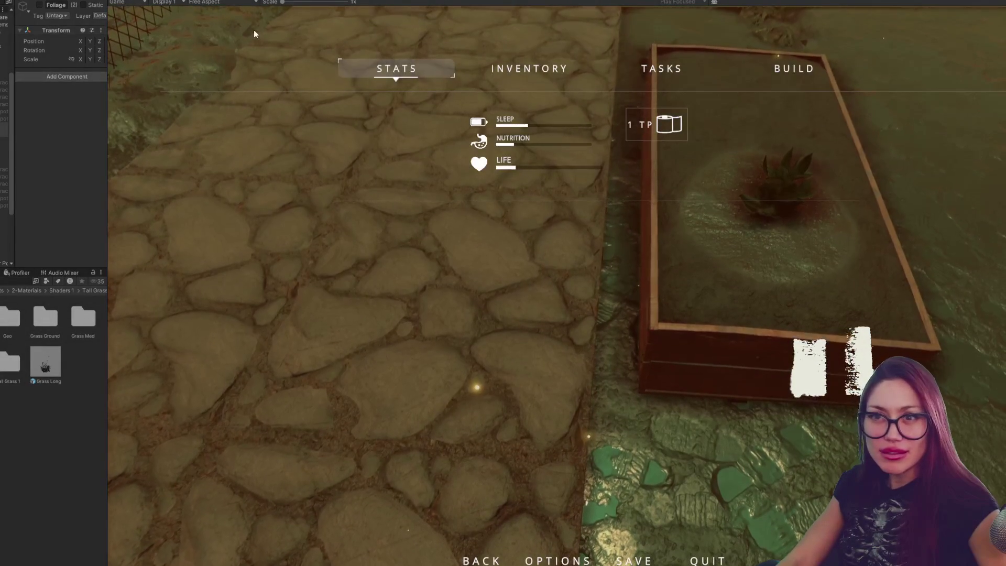
pyautogui.click(799, 69)
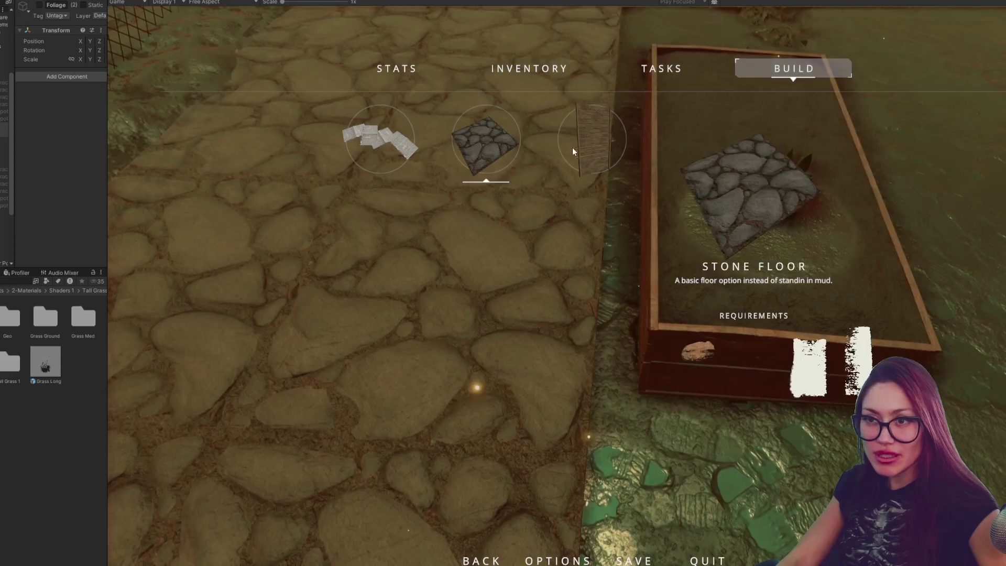
pyautogui.click(532, 148)
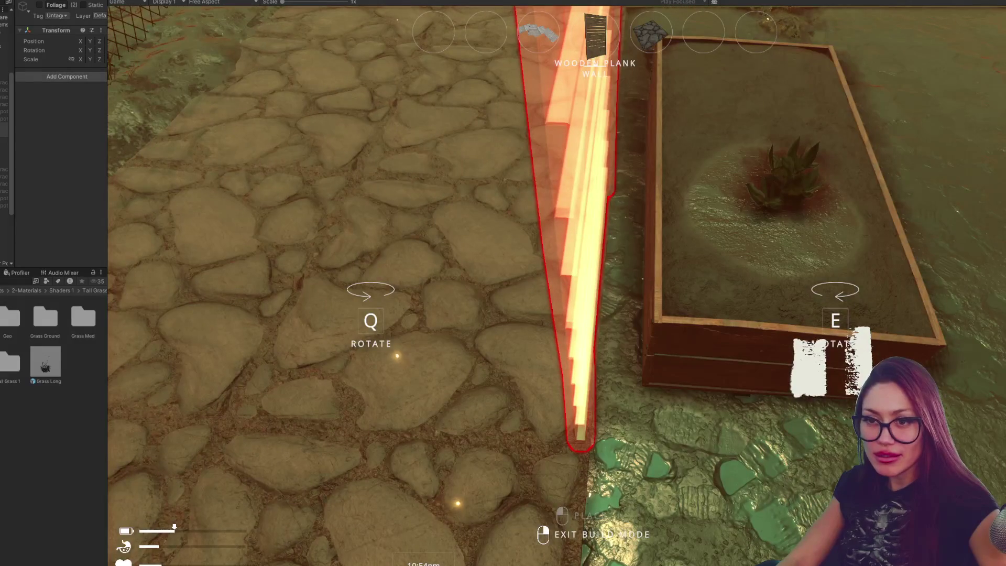
pyautogui.press('Escape')
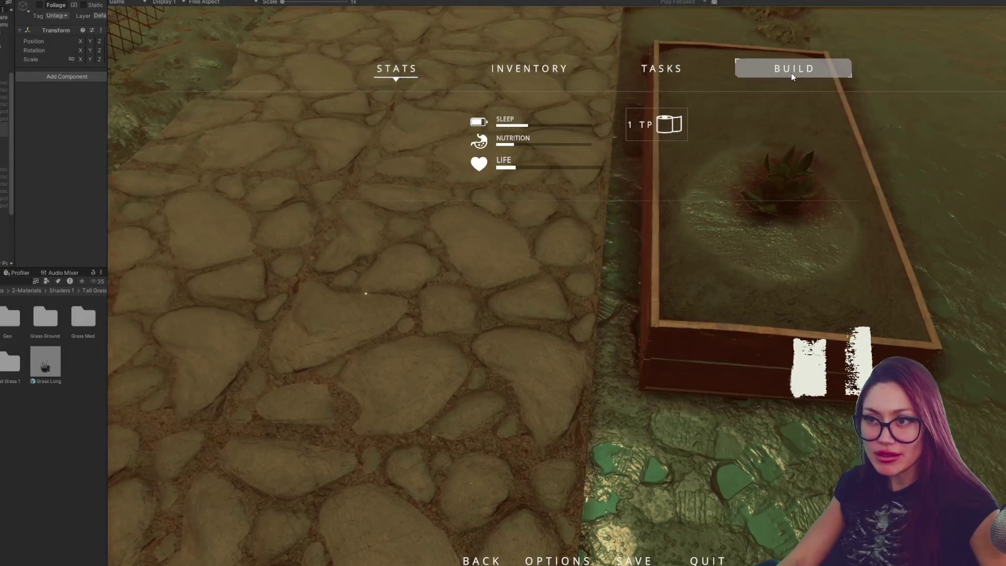
pyautogui.click(792, 74)
pyautogui.click(595, 153)
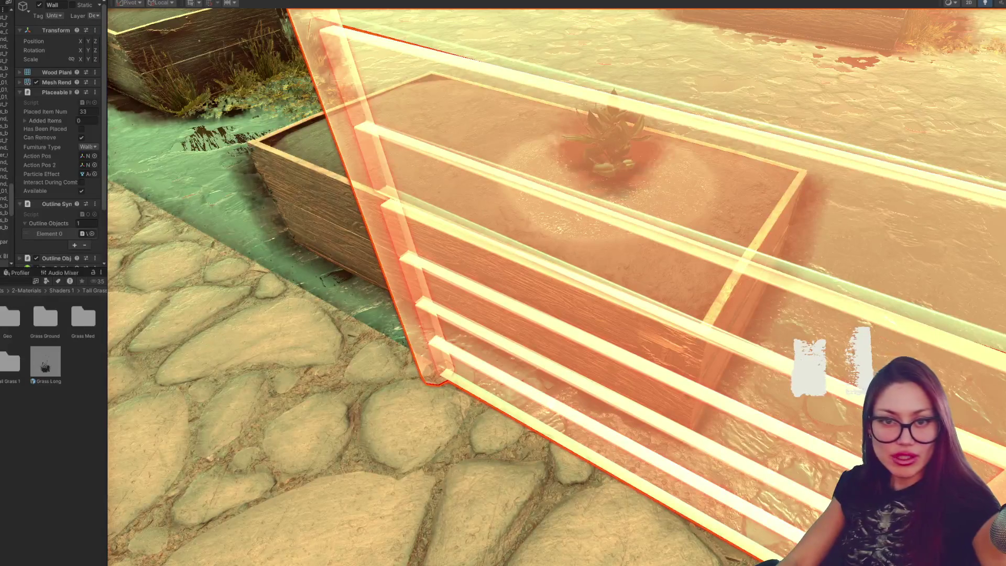
# Step: Inspect the wall's Box Collider, then try the dirt's mesh collider convex setting and revert it
pyautogui.moveTo(106, 219); pyautogui.dragTo(195, 217)
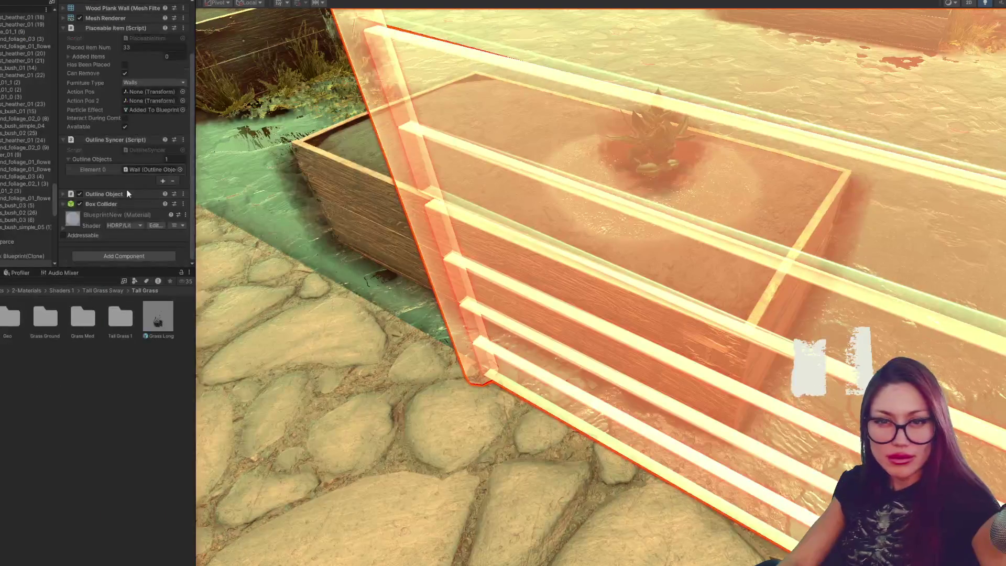
pyautogui.click(112, 204)
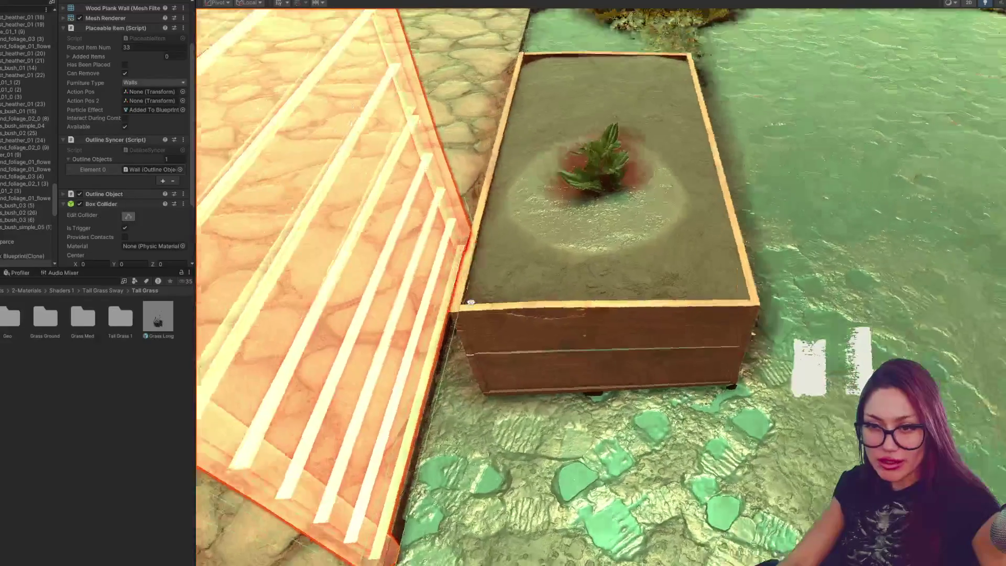
pyautogui.click(614, 331)
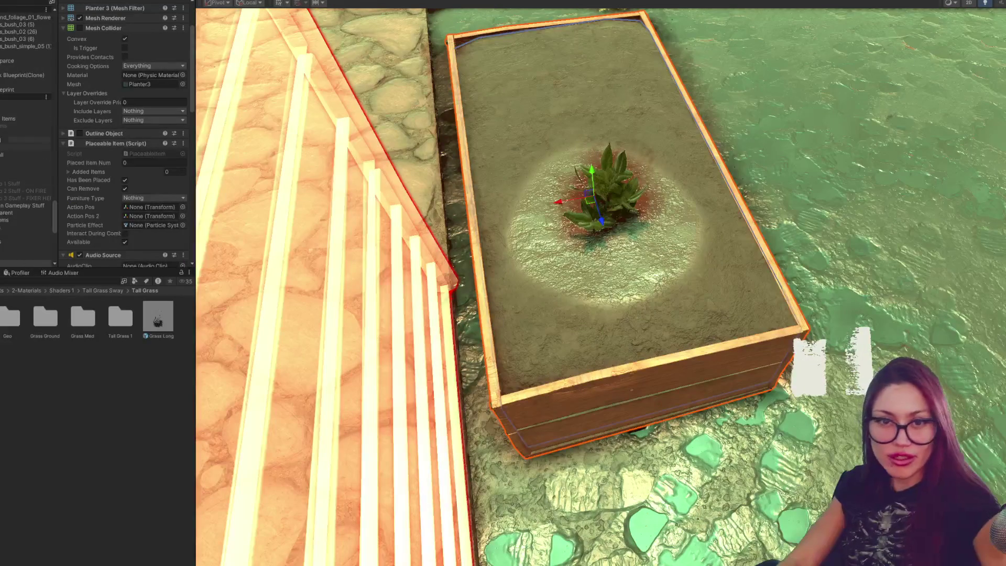
pyautogui.scroll(-3, 27, 158)
pyautogui.press('Down')
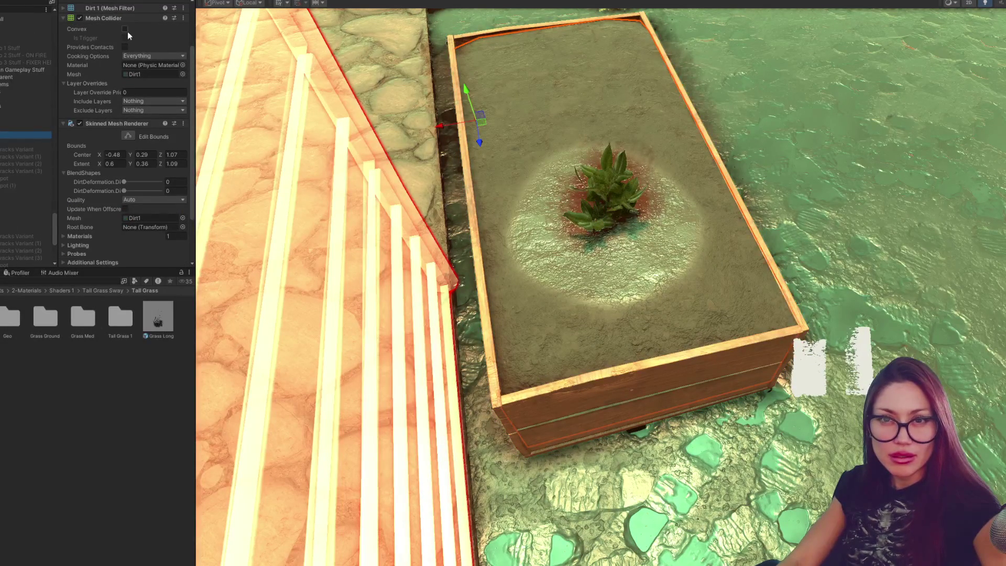
pyautogui.click(127, 27)
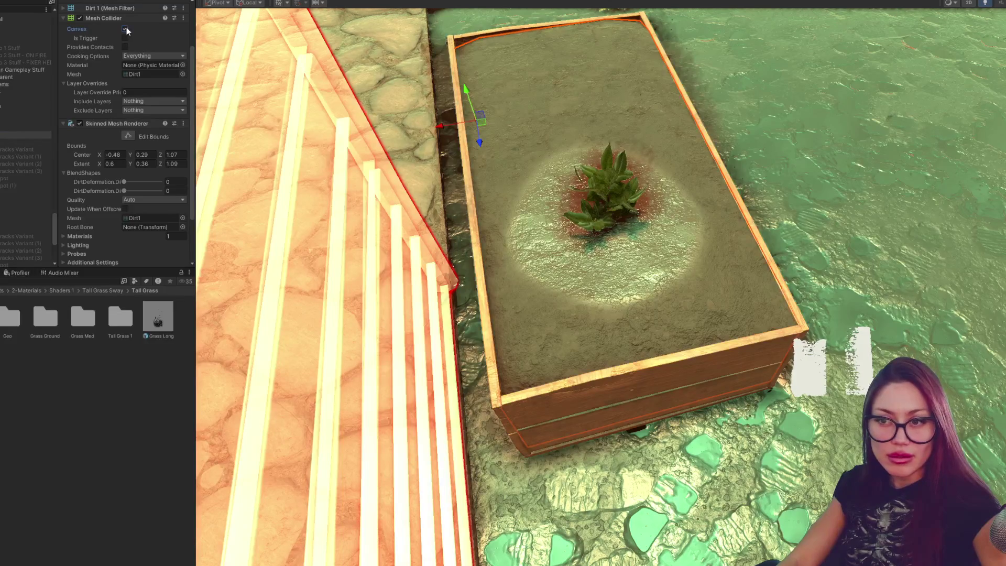
pyautogui.click(127, 28)
pyautogui.moveTo(704, 226); pyautogui.dragTo(719, 224)
# Step: Select the planter's Dirt object, disable its Mesh Collider and remove the component
pyautogui.click(25, 142)
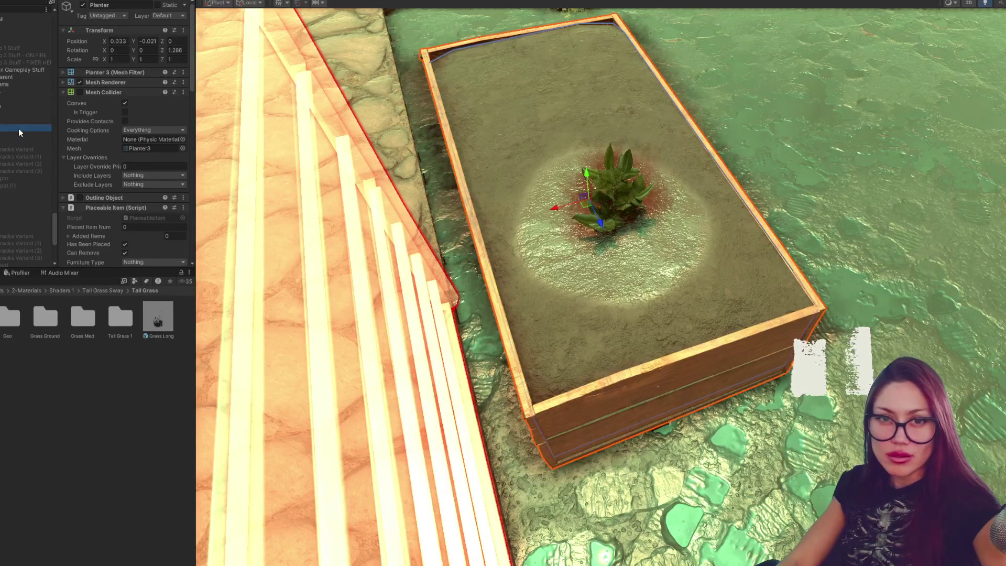
pyautogui.click(22, 120)
pyautogui.click(21, 132)
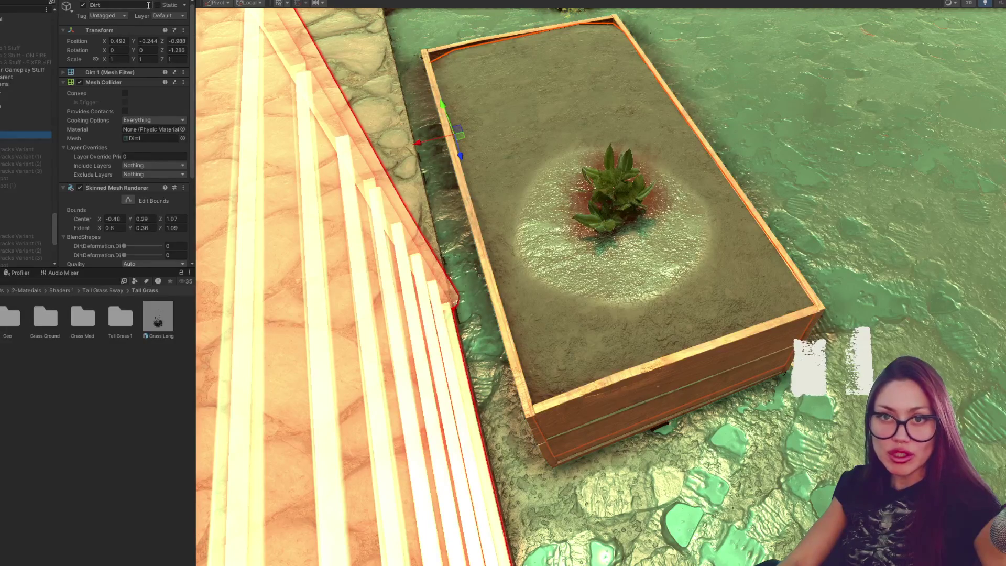
pyautogui.click(80, 84)
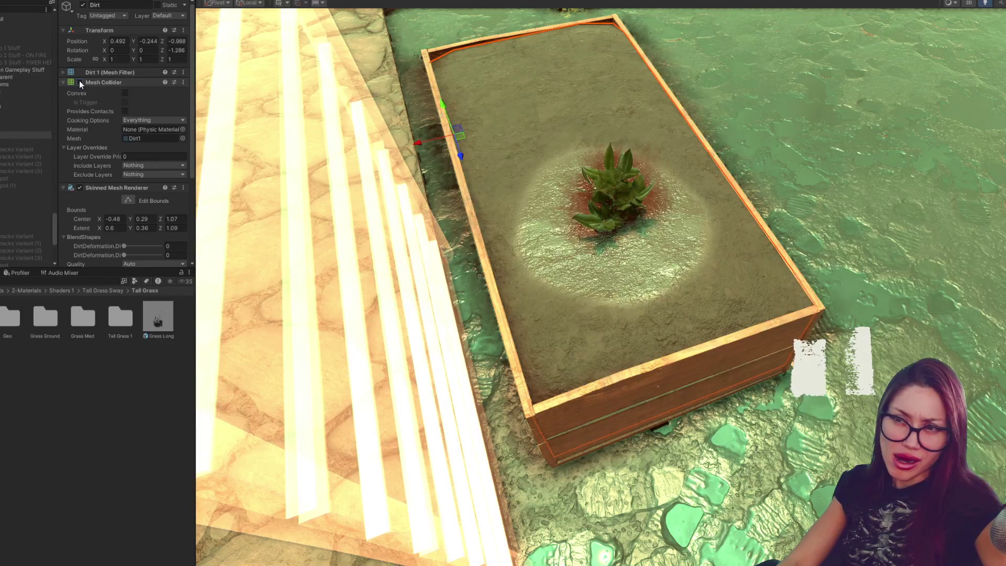
pyautogui.scroll(-3, 80, 81)
pyautogui.scroll(-3, 79, 81)
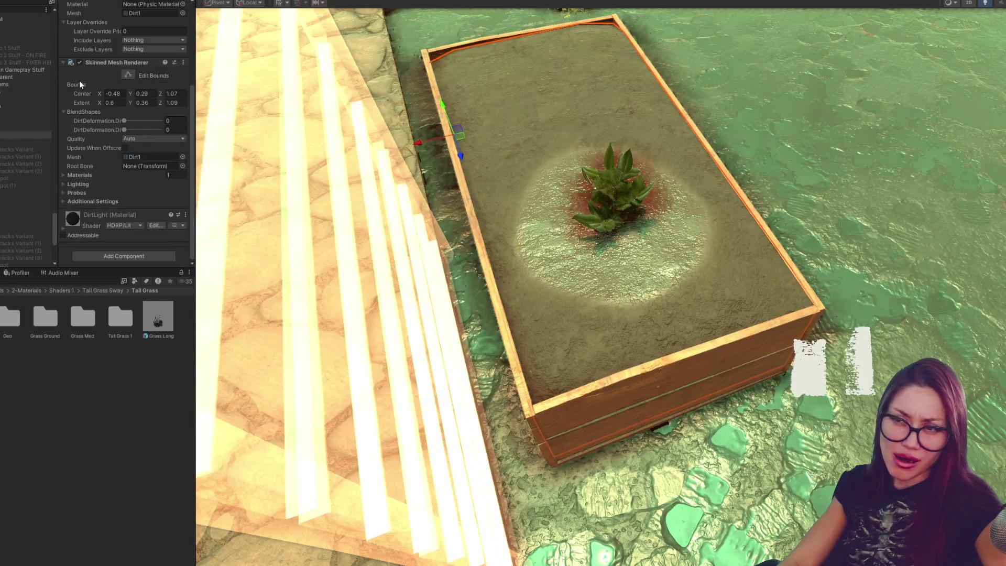
pyautogui.scroll(3, 80, 80)
pyautogui.scroll(2, 90, 70)
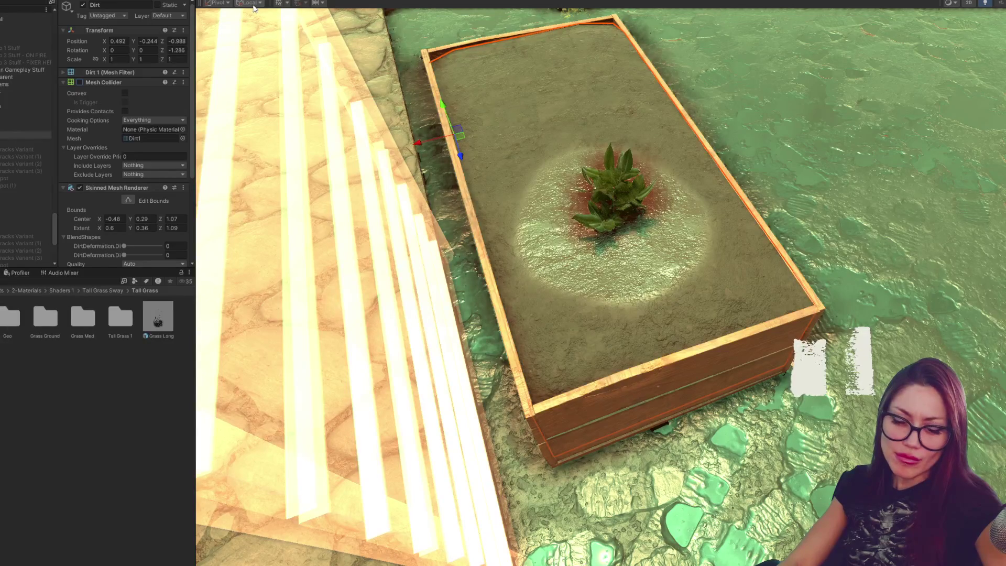
pyautogui.rightClick(124, 83)
pyautogui.click(150, 99)
pyautogui.scroll(-1, 101, 187)
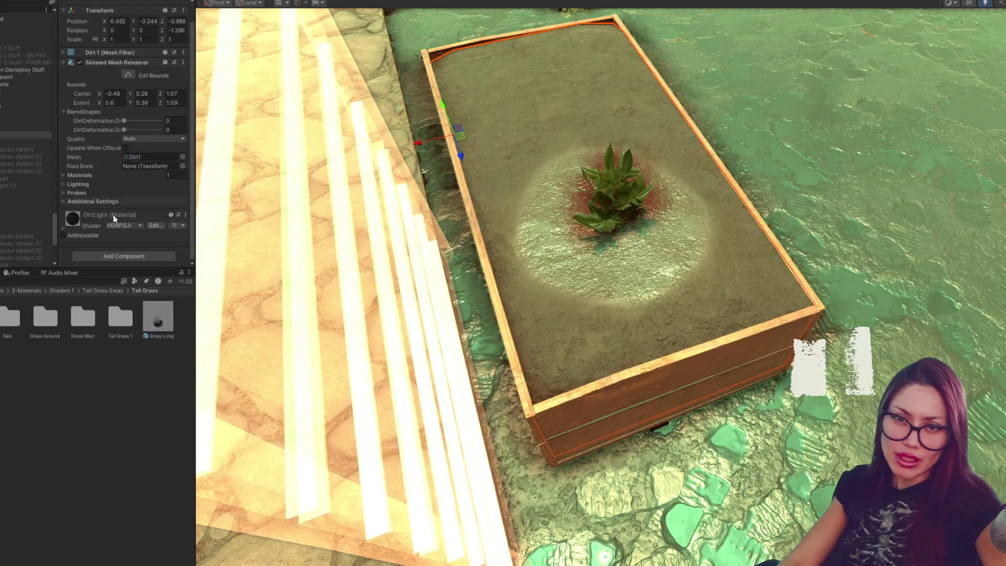
# Step: Add a Box Collider component to the Dirt object
pyautogui.click(111, 256)
pyautogui.write('BOXY')
pyautogui.press('BackSpace')
pyautogui.press('Return')
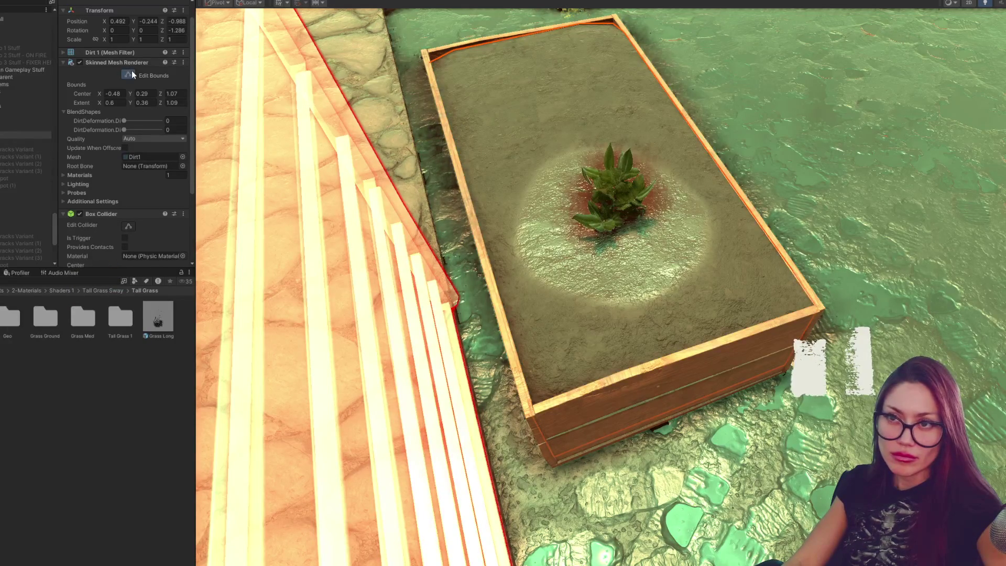
# Step: Shrink the Dirt's render bounds across the planter's width and length, then frame the planter
pyautogui.moveTo(563, 207)
pyautogui.mouseDown()
pyautogui.moveTo(682, 186)
pyautogui.moveTo(642, 231)
pyautogui.moveTo(673, 204)
pyautogui.mouseUp()
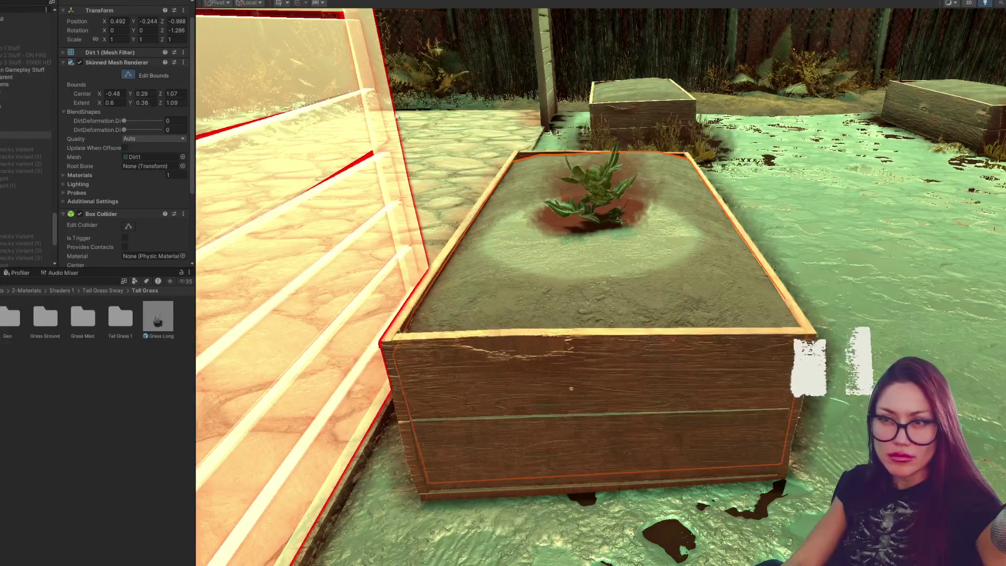
pyautogui.moveTo(572, 390); pyautogui.dragTo(765, 275)
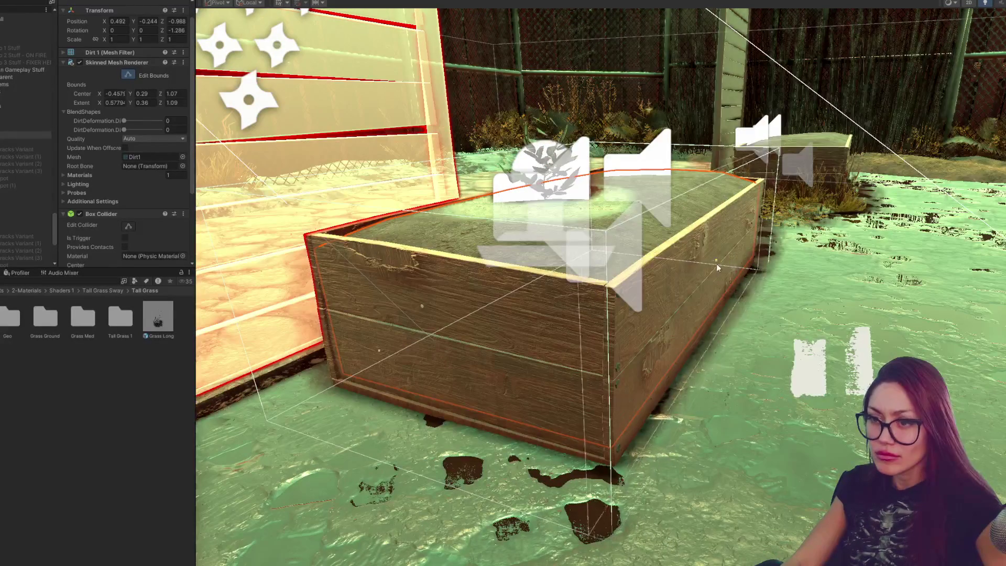
pyautogui.moveTo(534, 249)
pyautogui.mouseDown()
pyautogui.moveTo(576, 237)
pyautogui.moveTo(443, 297)
pyautogui.mouseUp()
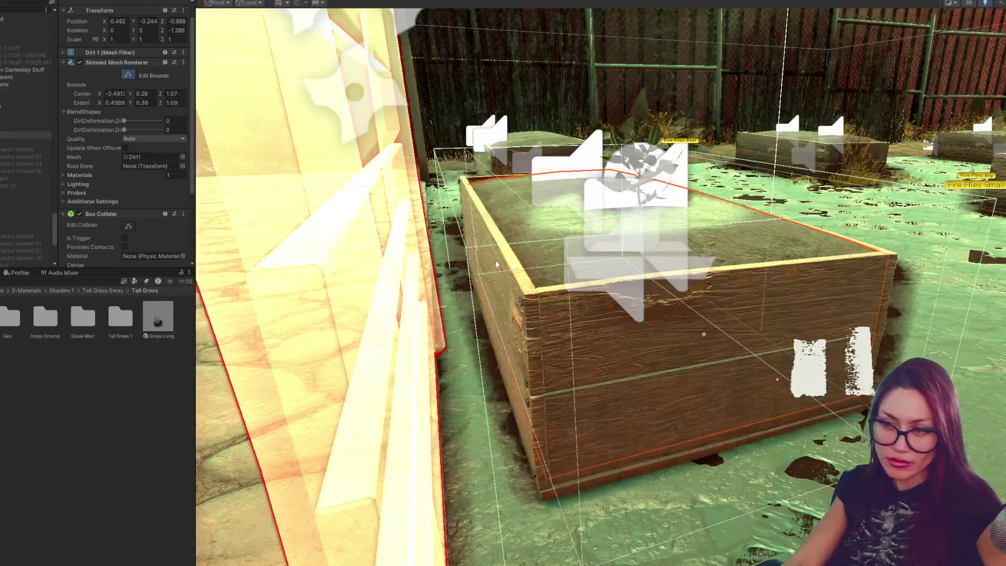
pyautogui.moveTo(778, 373)
pyautogui.mouseDown()
pyautogui.moveTo(724, 328)
pyautogui.moveTo(700, 238)
pyautogui.moveTo(610, 249)
pyautogui.mouseUp()
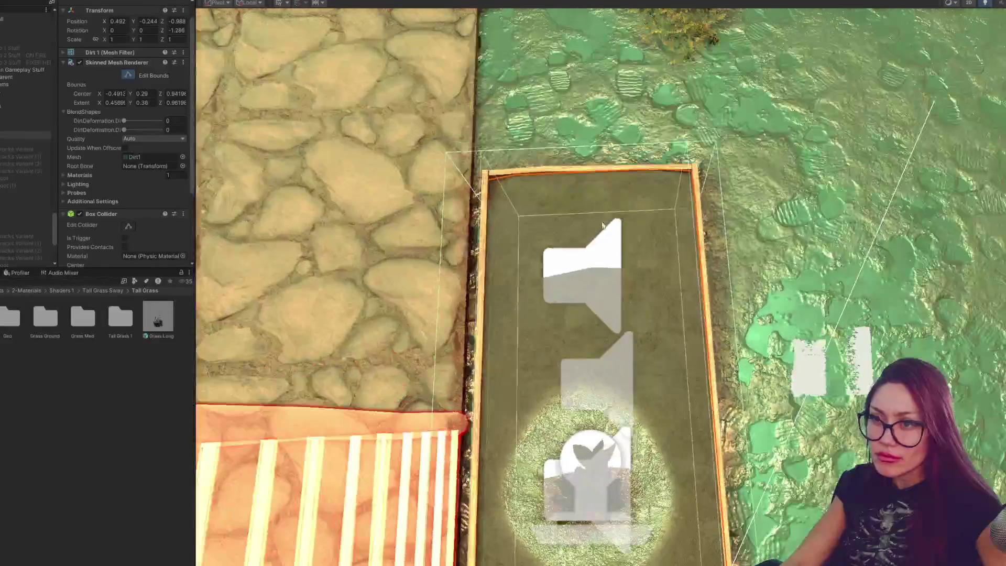
pyautogui.moveTo(595, 169)
pyautogui.mouseDown()
pyautogui.moveTo(751, 201)
pyautogui.moveTo(719, 209)
pyautogui.moveTo(690, 256)
pyautogui.mouseUp()
pyautogui.press('f')
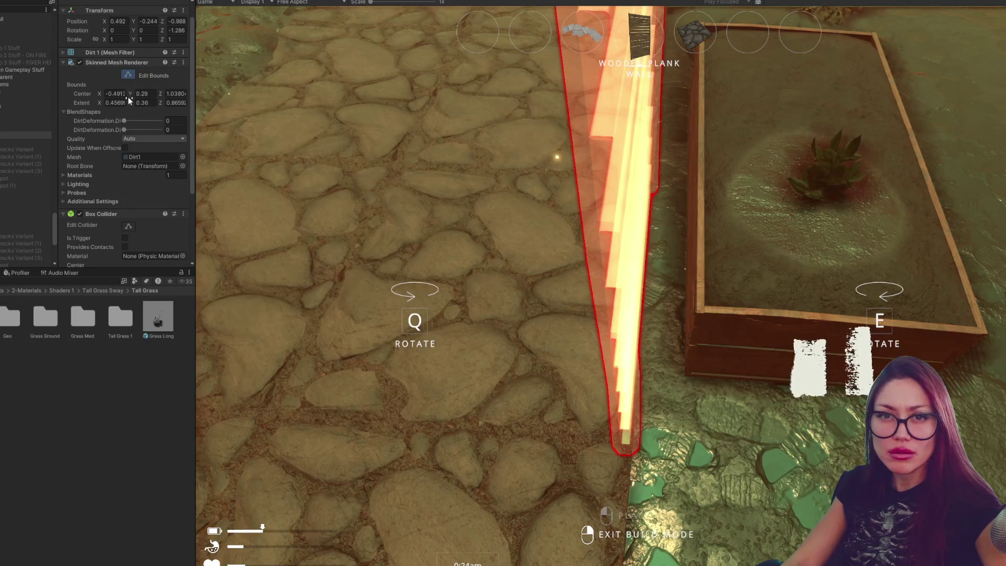
# Step: Return from the running game to the Scene view and focus on the planter, collapsing its components
pyautogui.moveTo(98, 105); pyautogui.dragTo(210, 102)
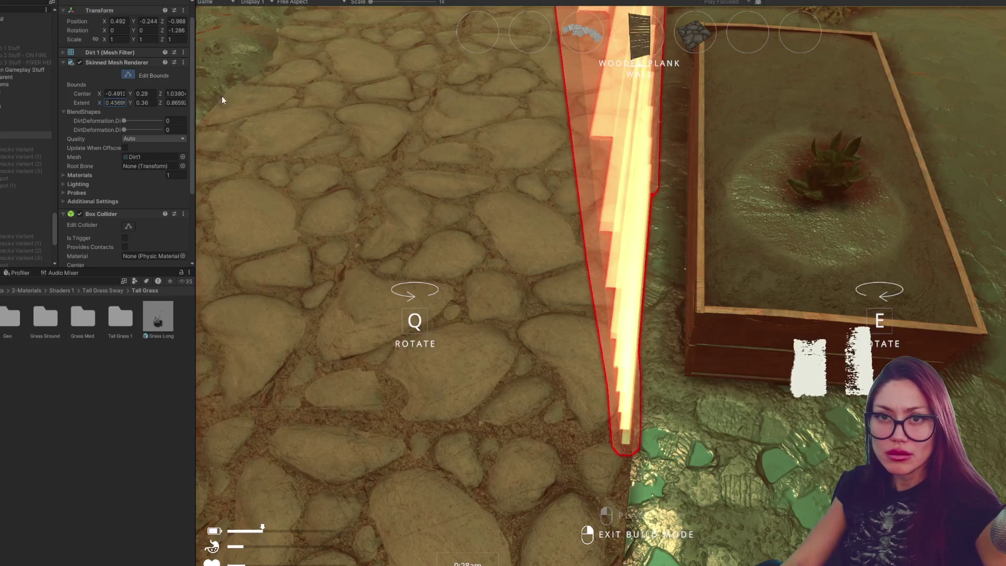
pyautogui.hotkey('ctrl', '1')
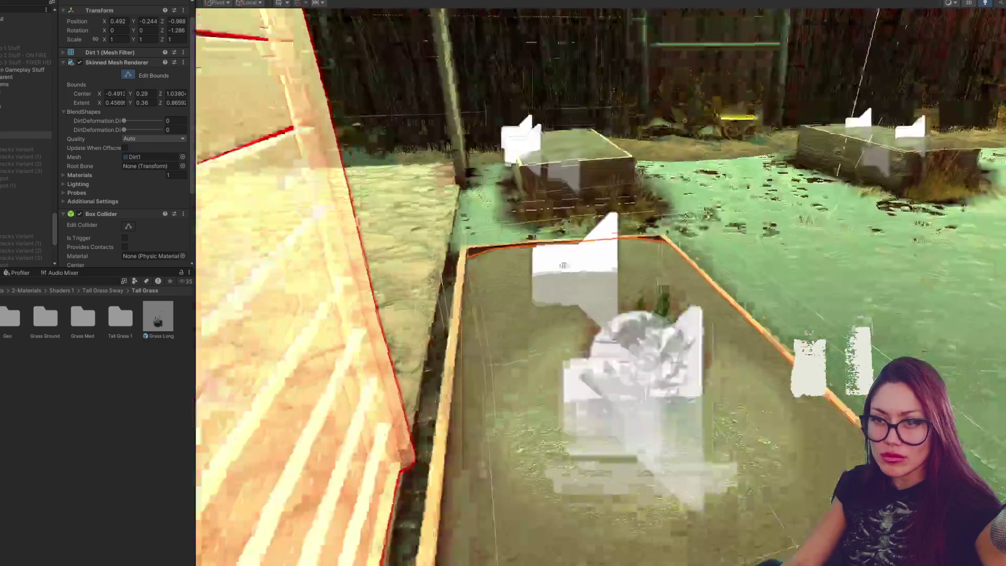
pyautogui.moveTo(563, 266)
pyautogui.mouseDown()
pyautogui.moveTo(607, 240)
pyautogui.moveTo(168, 181)
pyautogui.mouseUp()
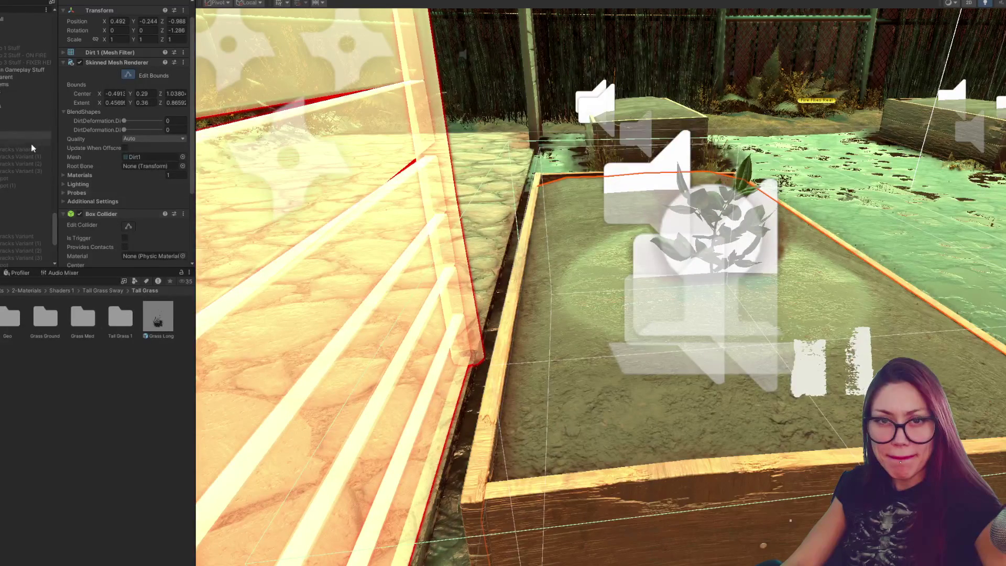
pyautogui.doubleClick(26, 126)
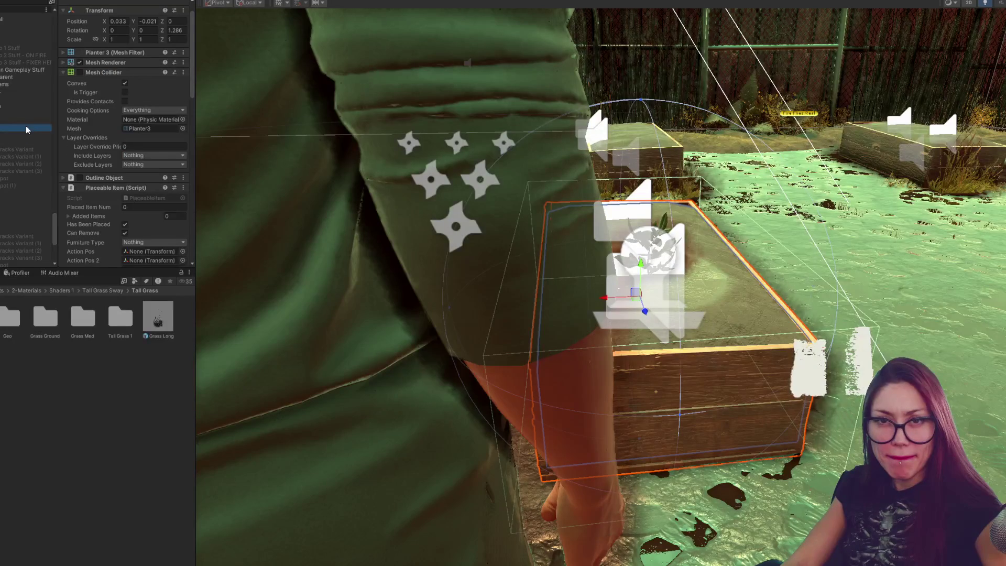
pyautogui.click(101, 72)
pyautogui.click(100, 92)
# Step: Select and frame the Dirt object, collapsing its Box Collider details
pyautogui.click(29, 137)
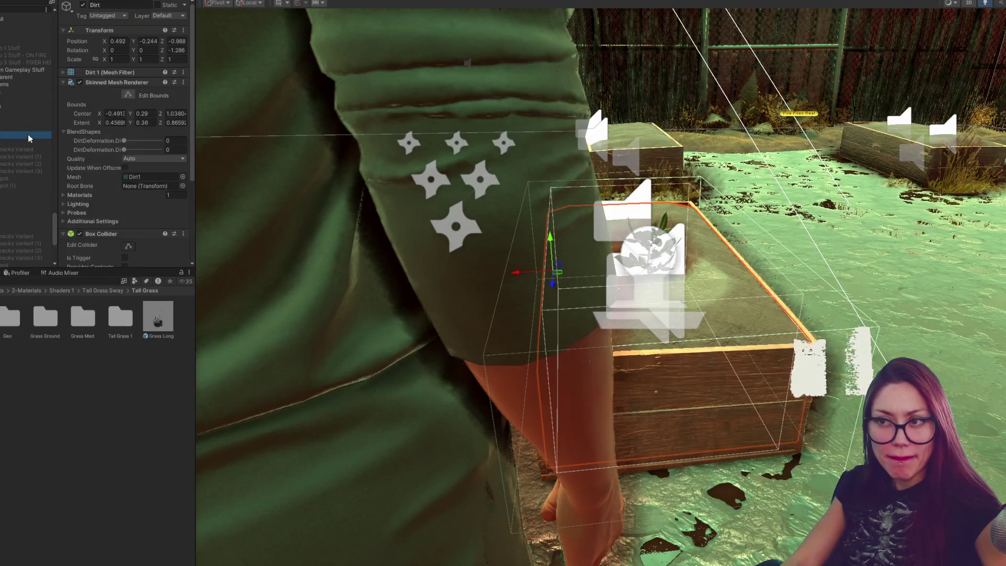
pyautogui.doubleClick(28, 138)
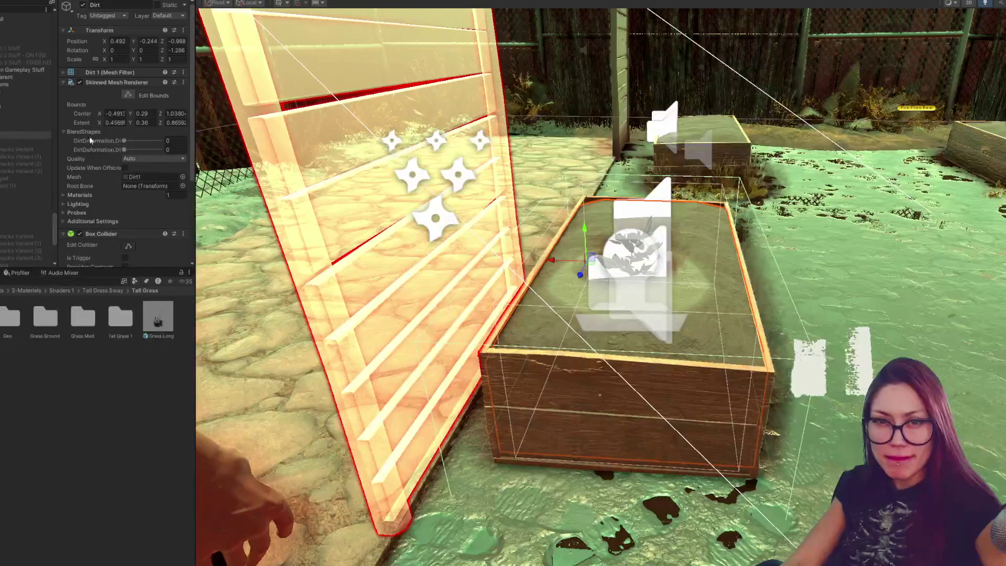
pyautogui.click(79, 233)
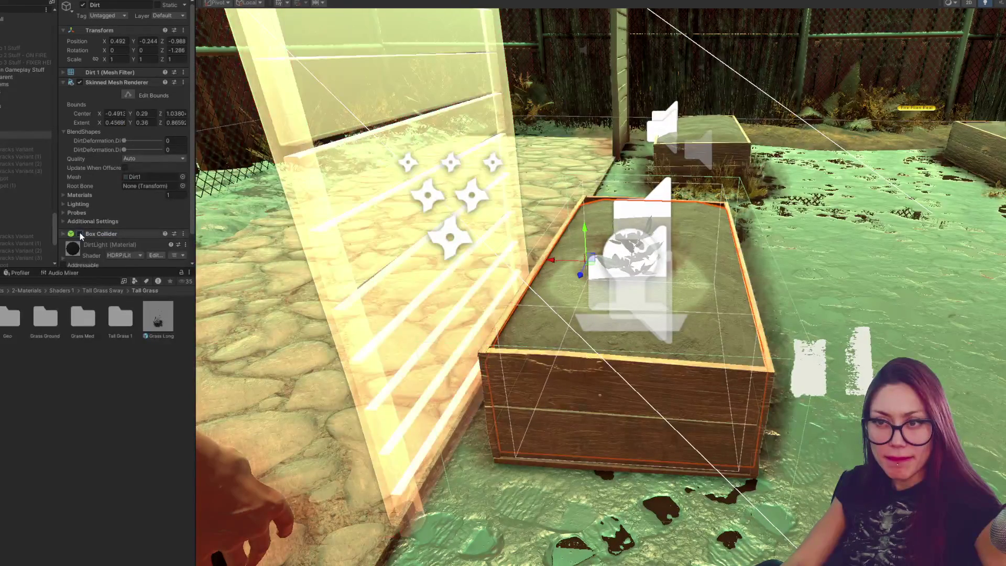
# Step: Narrow the Dirt's Box Collider Size X from 1.2 to 0.9, then switch to PlacementControls.cs
pyautogui.click(80, 232)
pyautogui.scroll(-2, 172, 171)
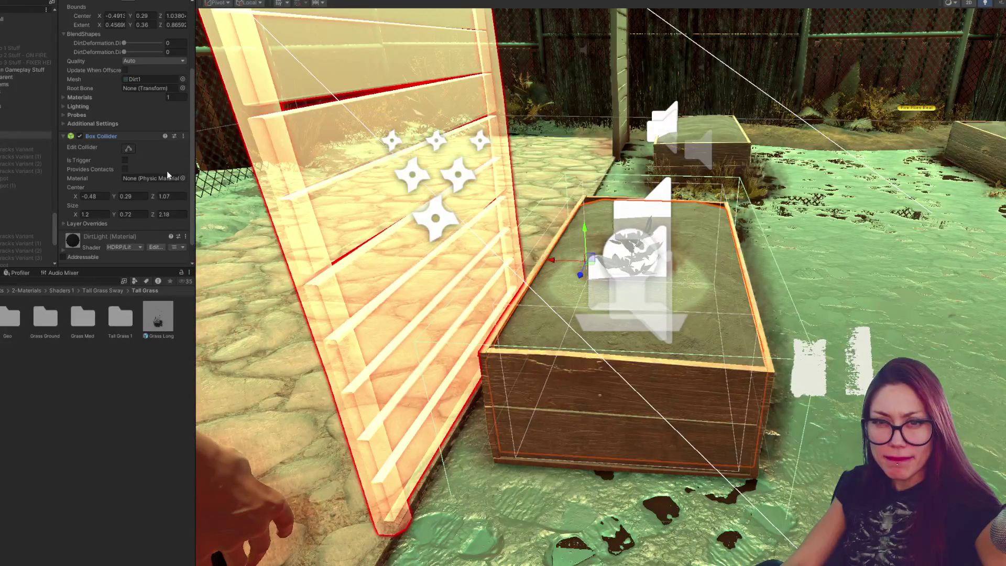
pyautogui.scroll(-2, 167, 171)
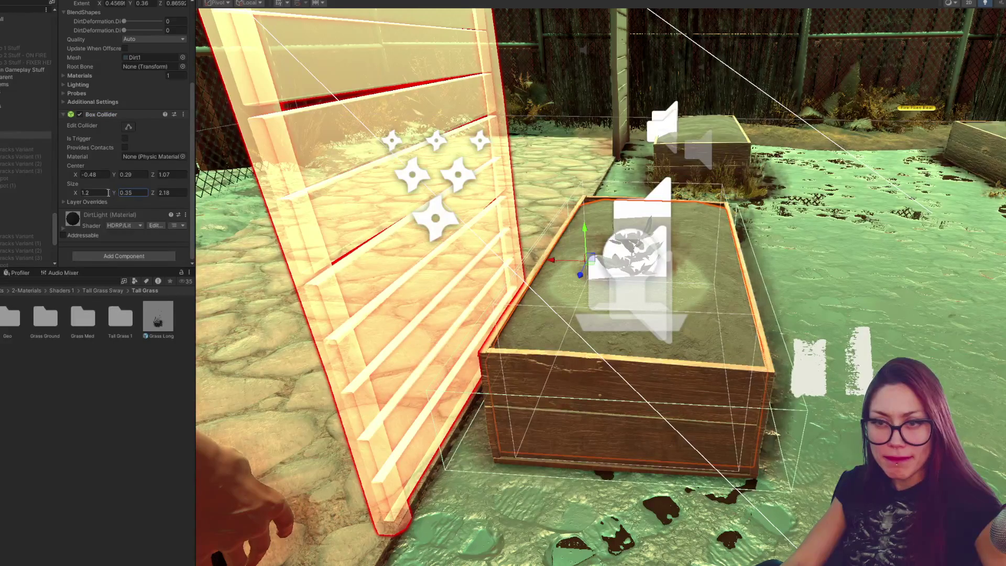
pyautogui.moveTo(77, 191); pyautogui.dragTo(73, 193)
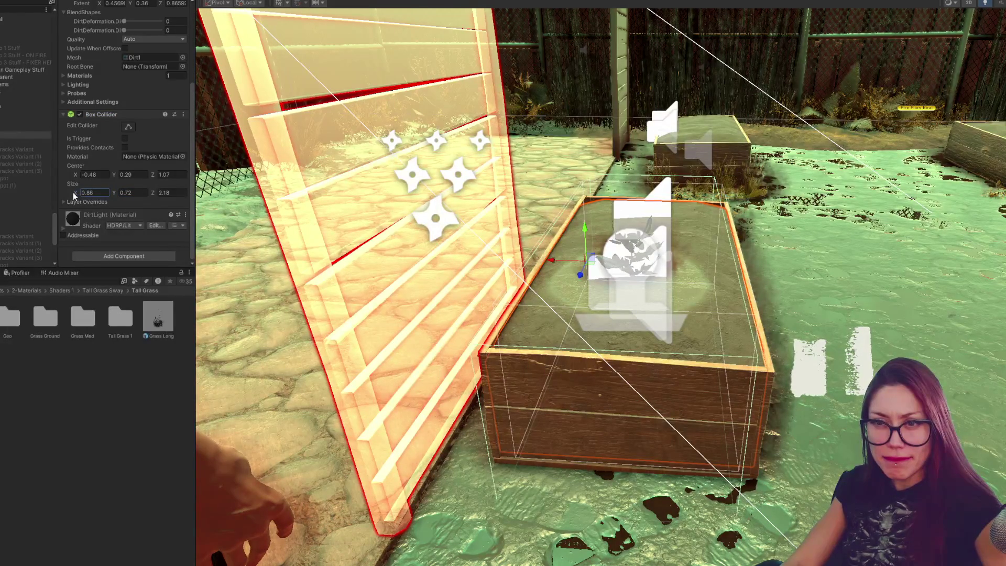
pyautogui.moveTo(76, 192); pyautogui.dragTo(73, 192)
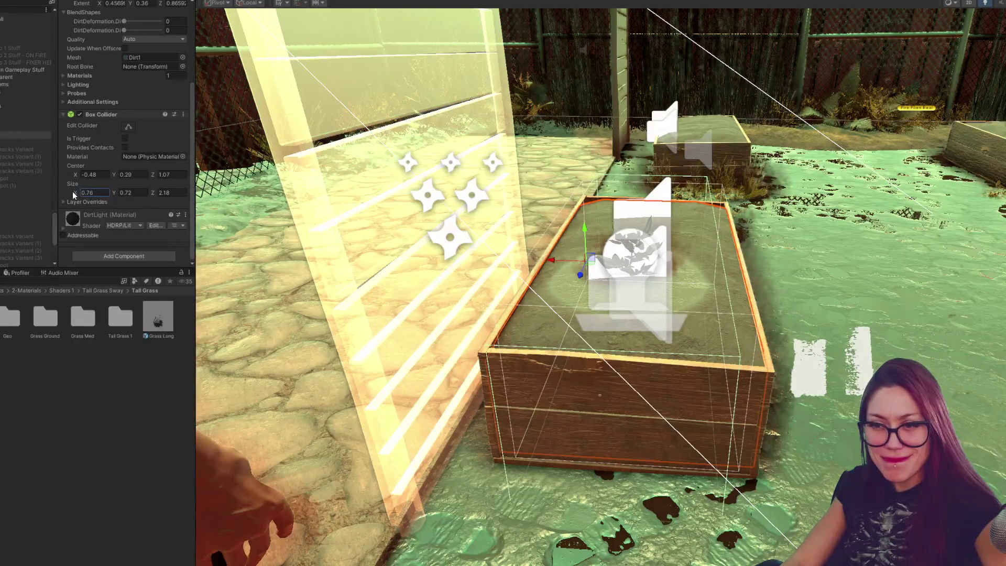
pyautogui.moveTo(72, 191); pyautogui.dragTo(73, 190)
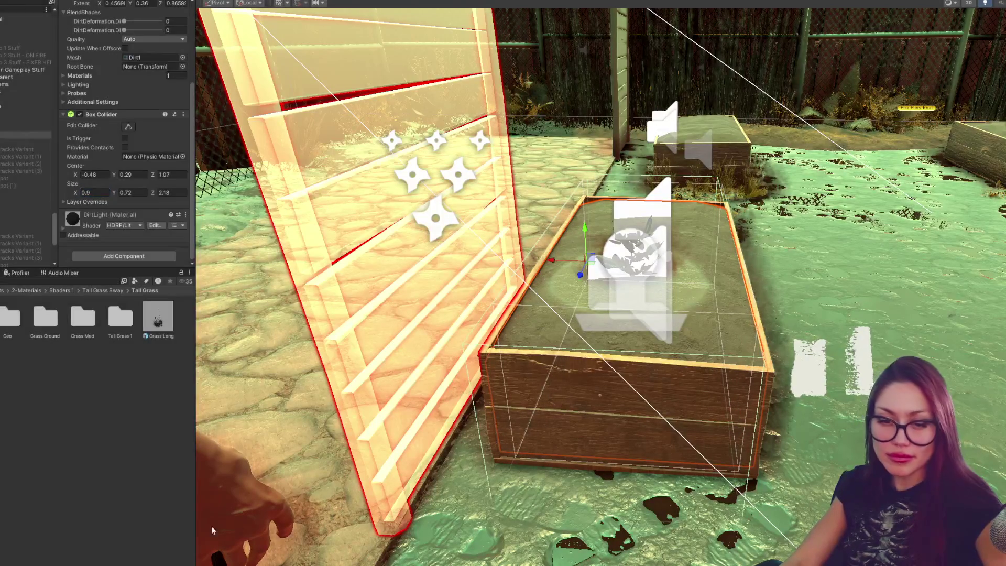
pyautogui.hotkey('alt', 'Tab')
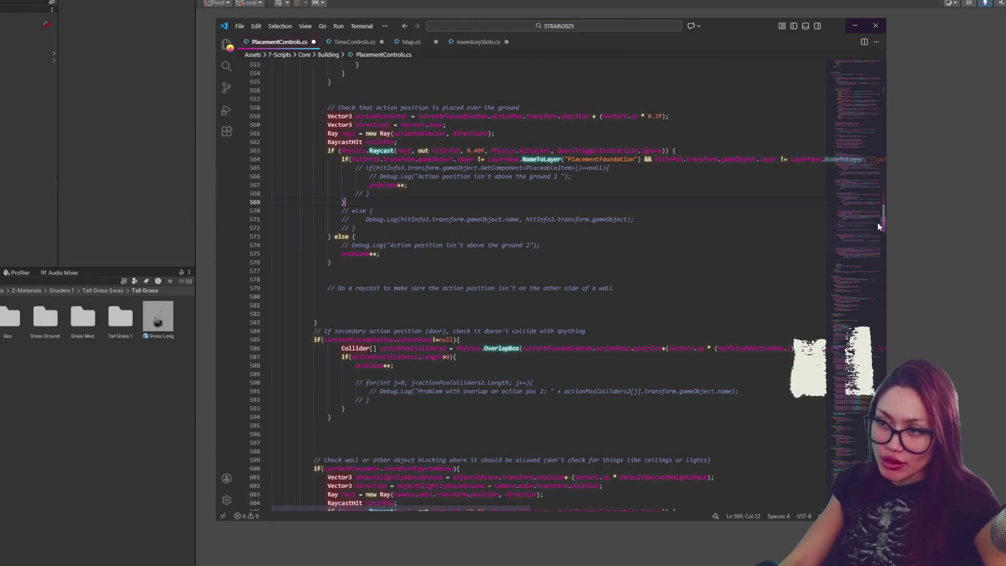
# Step: Read through the ClosestEdgeCentered and ClosestCenterPoint snapping methods, then return to Unity
pyautogui.moveTo(859, 229); pyautogui.dragTo(859, 70)
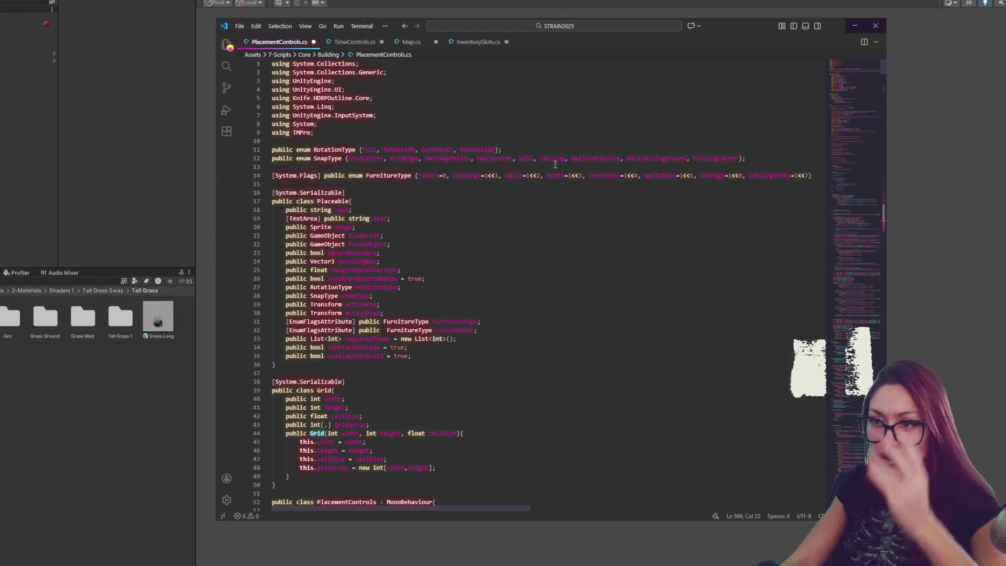
pyautogui.scroll(-4, 567, 236)
pyautogui.scroll(-4, 563, 273)
pyautogui.scroll(-4, 559, 264)
pyautogui.scroll(-4, 633, 270)
pyautogui.scroll(-4, 634, 261)
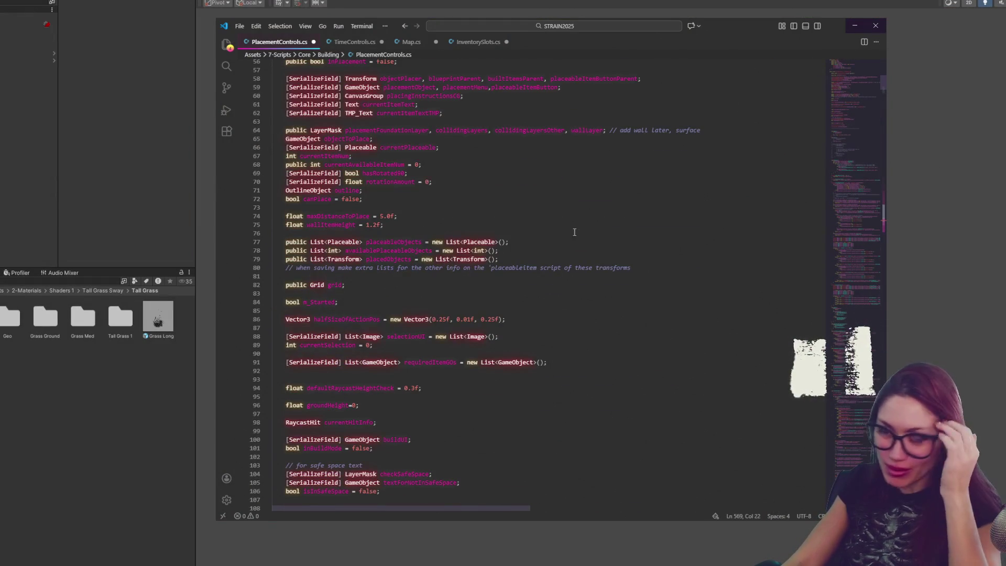
pyautogui.scroll(-4, 495, 205)
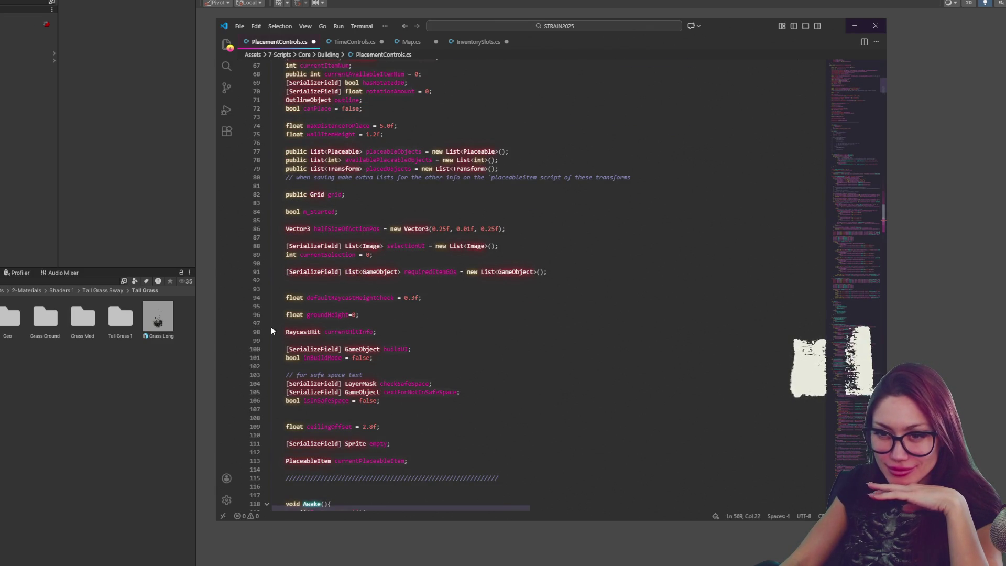
pyautogui.scroll(-3, 272, 331)
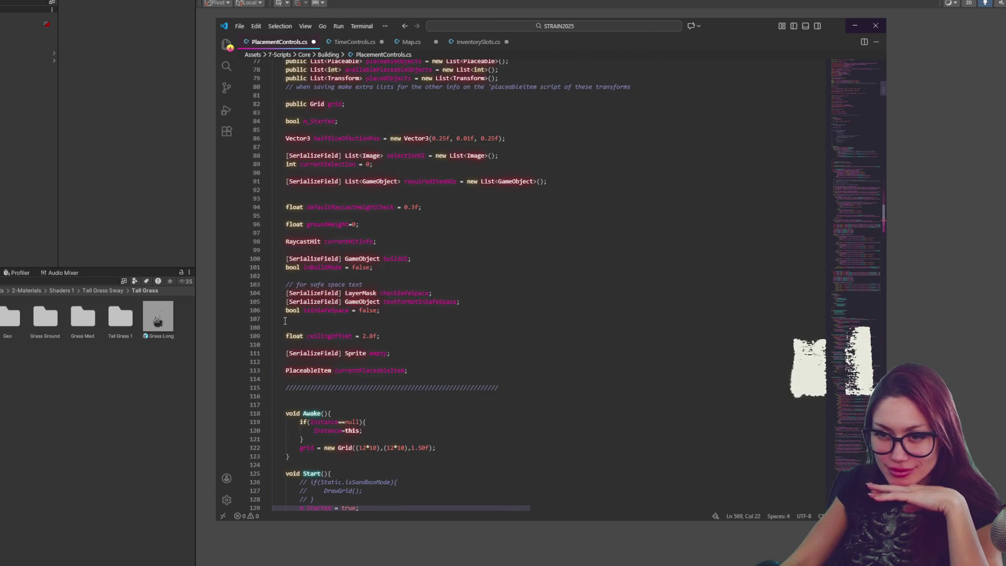
pyautogui.scroll(3, 378, 308)
pyautogui.scroll(3, 488, 295)
pyautogui.scroll(2, 503, 291)
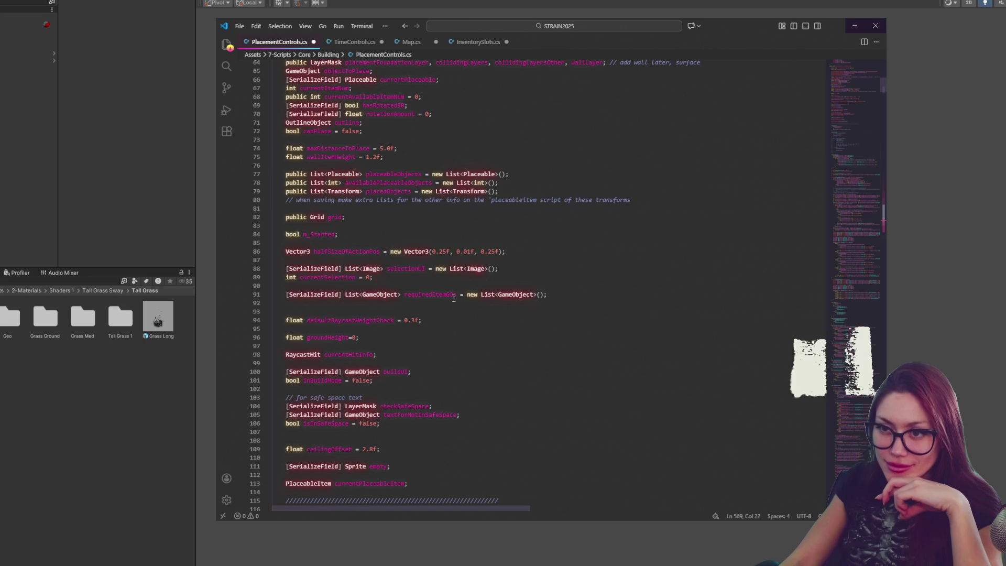
pyautogui.scroll(1, 454, 298)
pyautogui.scroll(4, 454, 297)
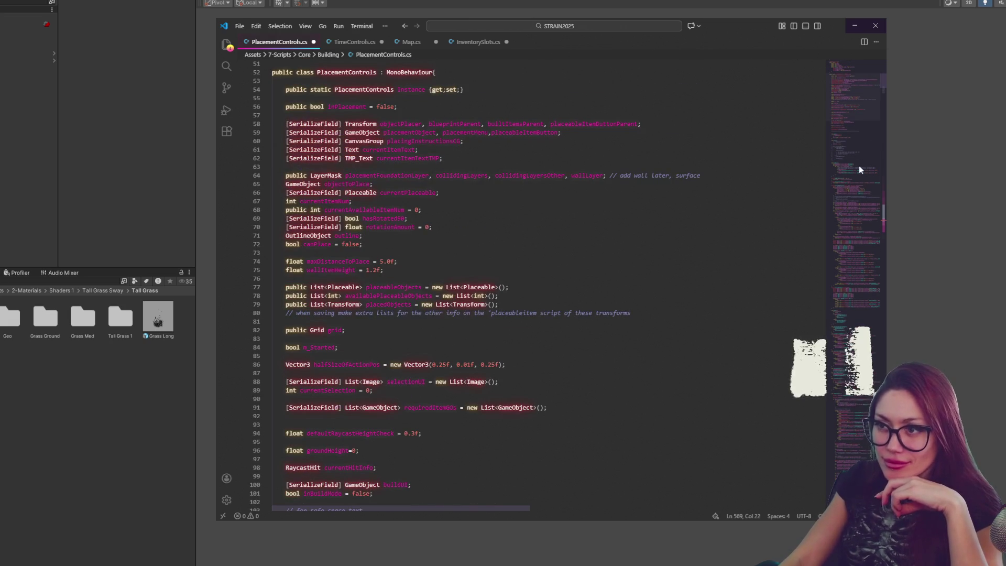
pyautogui.moveTo(855, 103)
pyautogui.mouseDown()
pyautogui.moveTo(870, 131)
pyautogui.moveTo(878, 126)
pyautogui.moveTo(867, 133)
pyautogui.mouseUp()
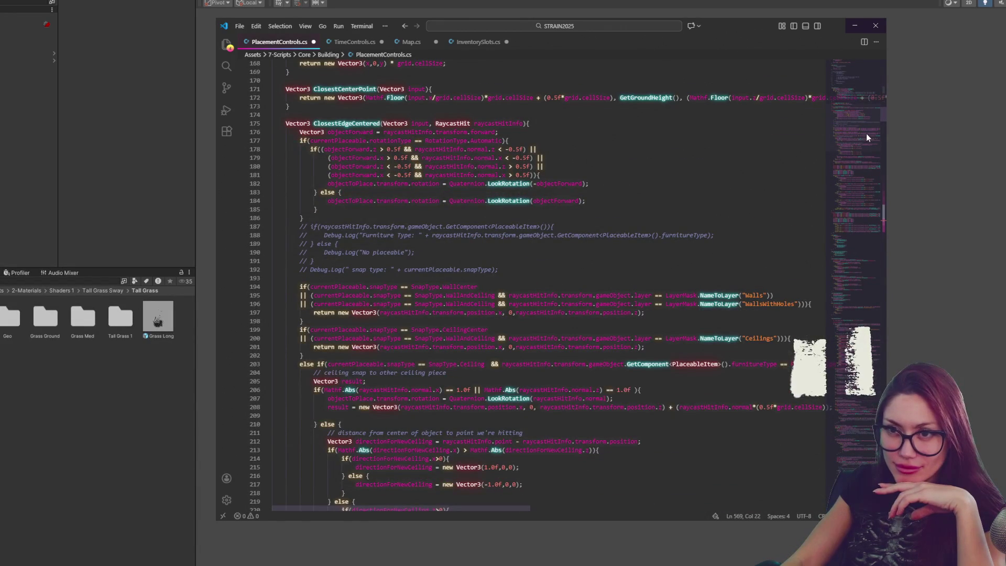
pyautogui.doubleClick(379, 123)
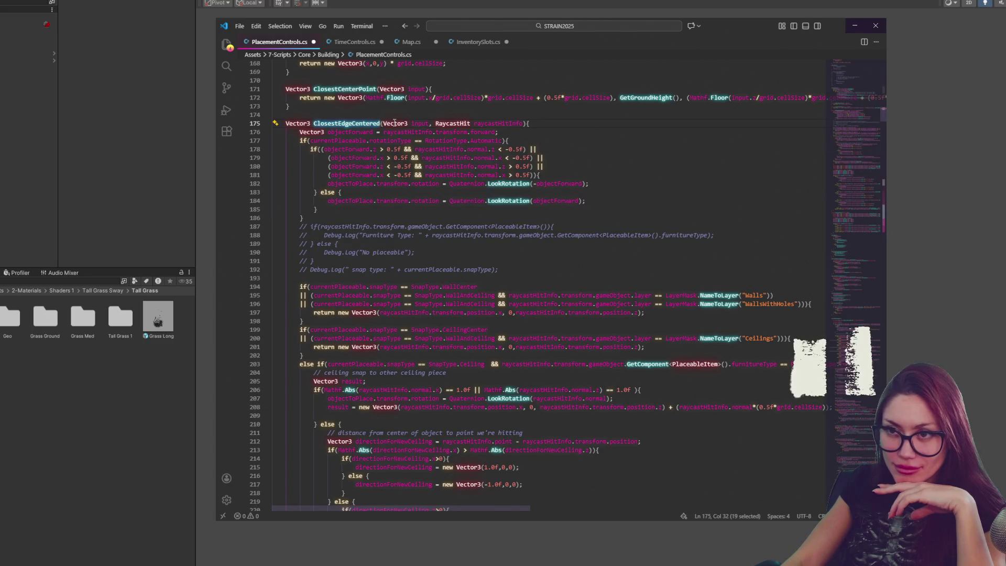
pyautogui.doubleClick(343, 89)
pyautogui.scroll(-7, 412, 204)
pyautogui.scroll(-10, 413, 204)
pyautogui.scroll(-8, 412, 205)
pyautogui.scroll(-3, 412, 204)
pyautogui.scroll(-5, 412, 204)
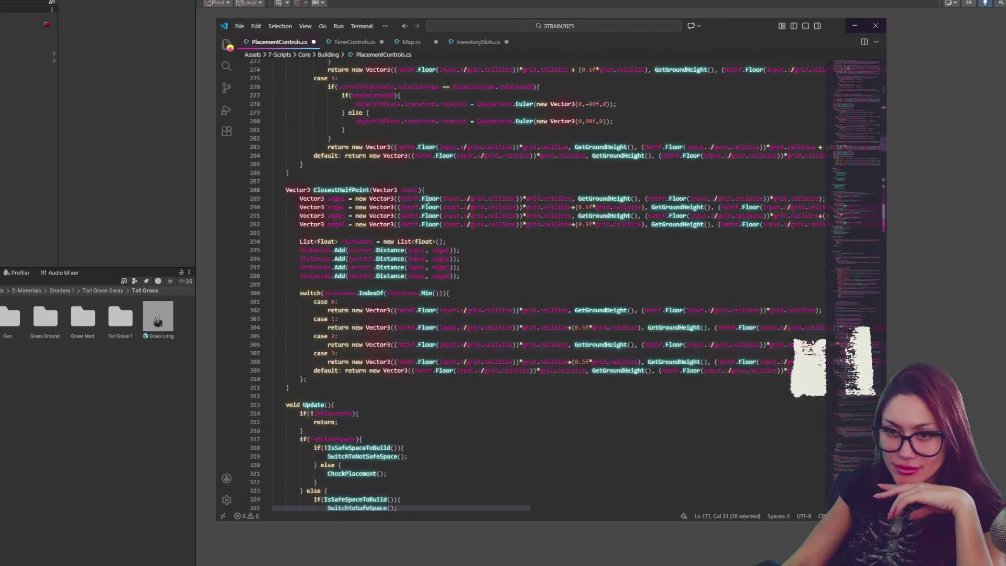
pyautogui.scroll(-6, 412, 205)
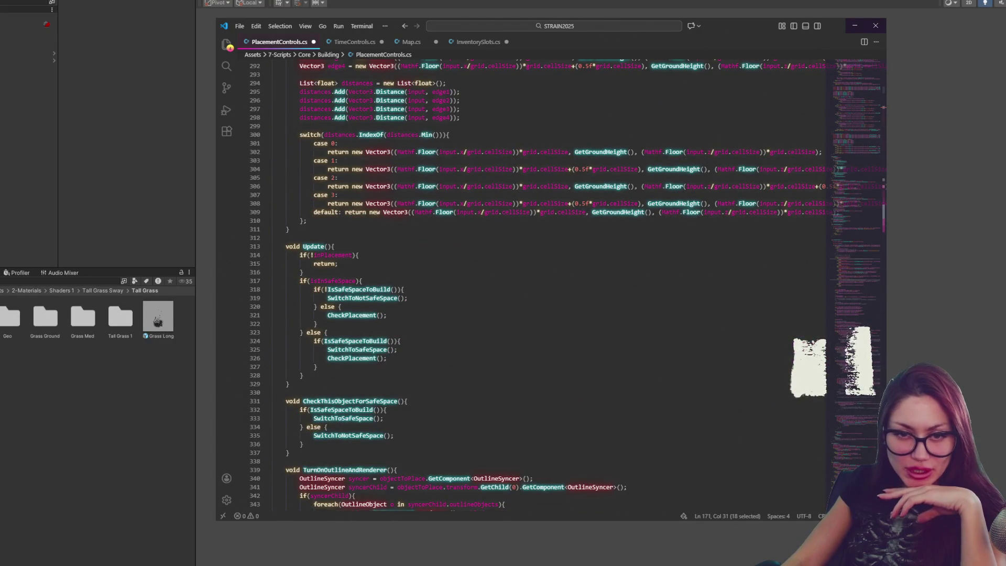
pyautogui.hotkey('alt', 'Tab')
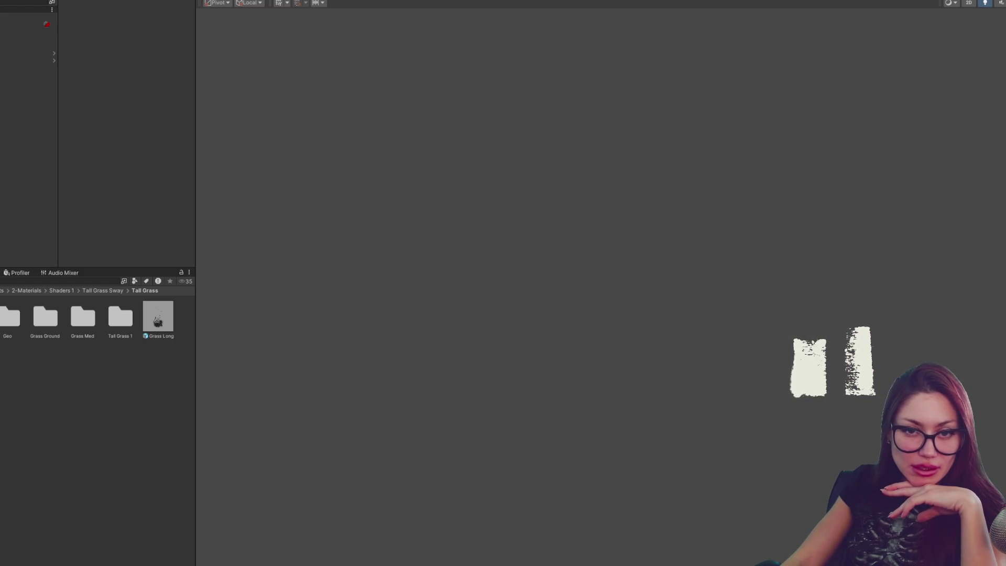
# Step: Load the Main scene from 6-Scenes, select CONTROLS and widen the left panels
pyautogui.click(2, 346)
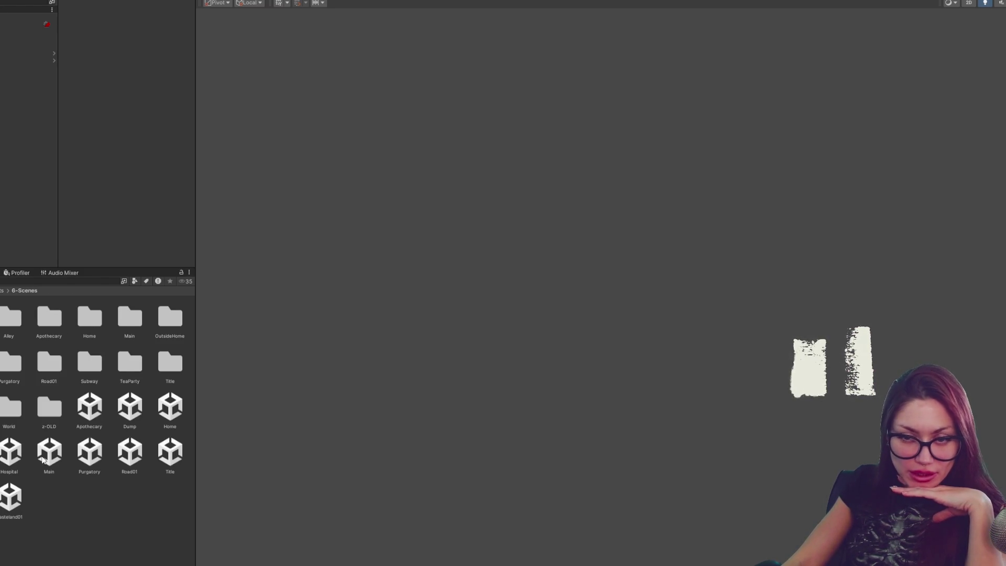
pyautogui.click(48, 454)
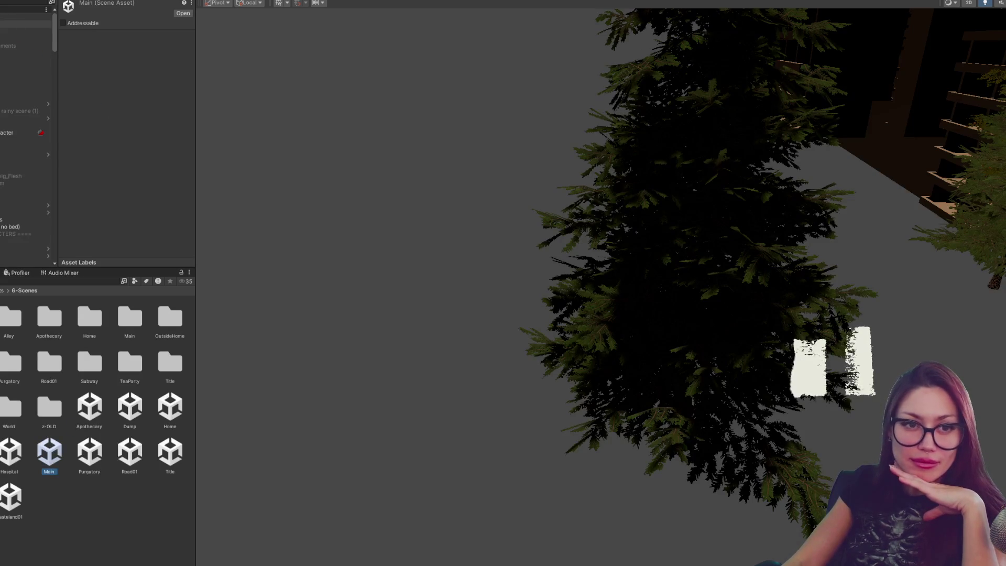
pyautogui.click(12, 17)
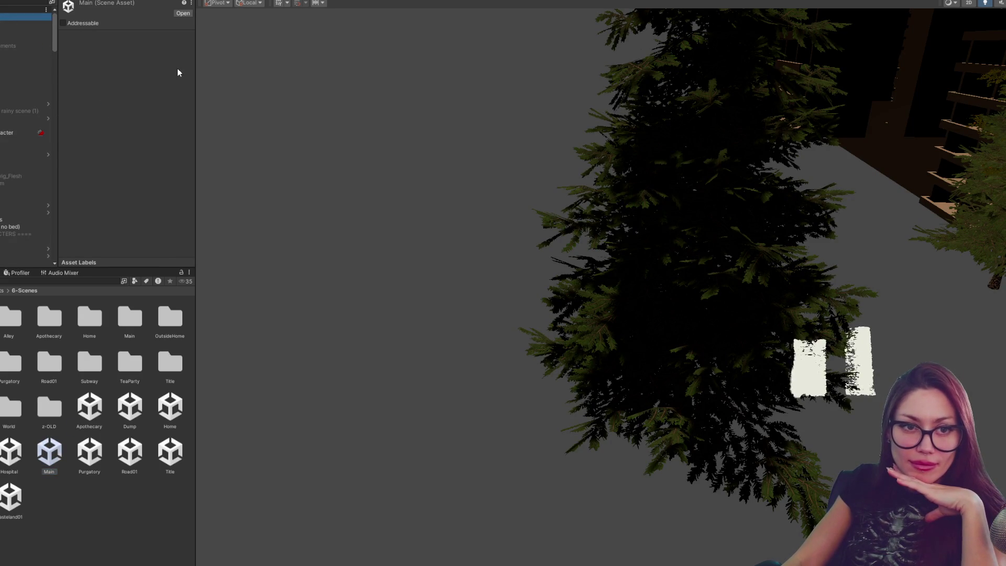
pyautogui.moveTo(195, 77); pyautogui.dragTo(233, 89)
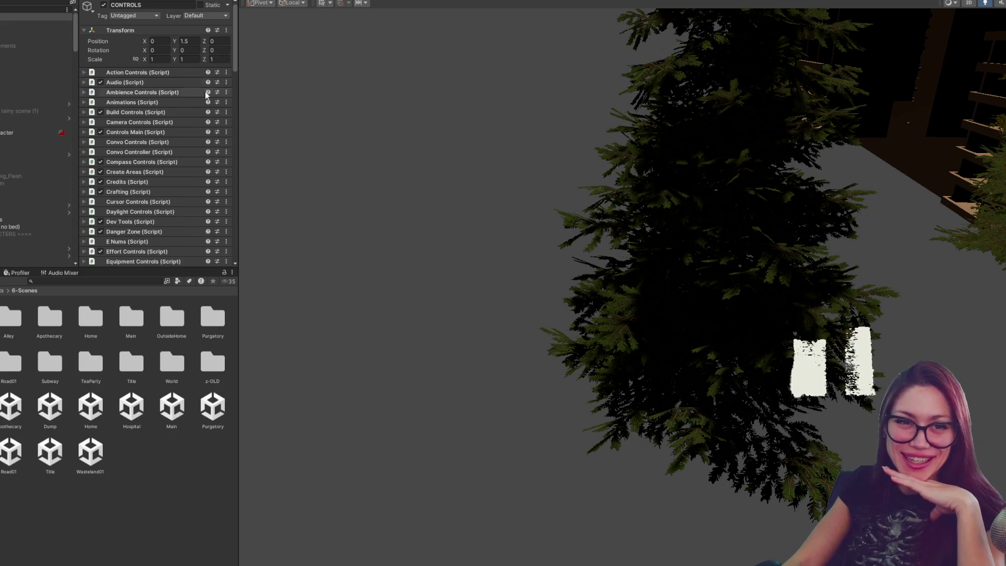
pyautogui.scroll(-5, 206, 91)
pyautogui.scroll(-3, 183, 99)
pyautogui.scroll(-3, 183, 92)
pyautogui.scroll(-3, 183, 93)
pyautogui.scroll(-3, 194, 87)
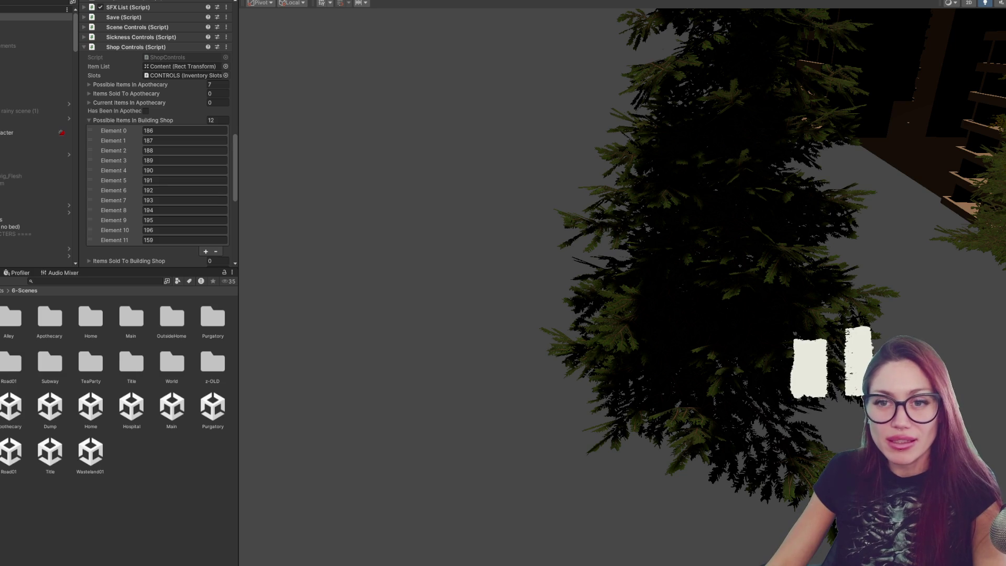
pyautogui.scroll(-1, 105, 244)
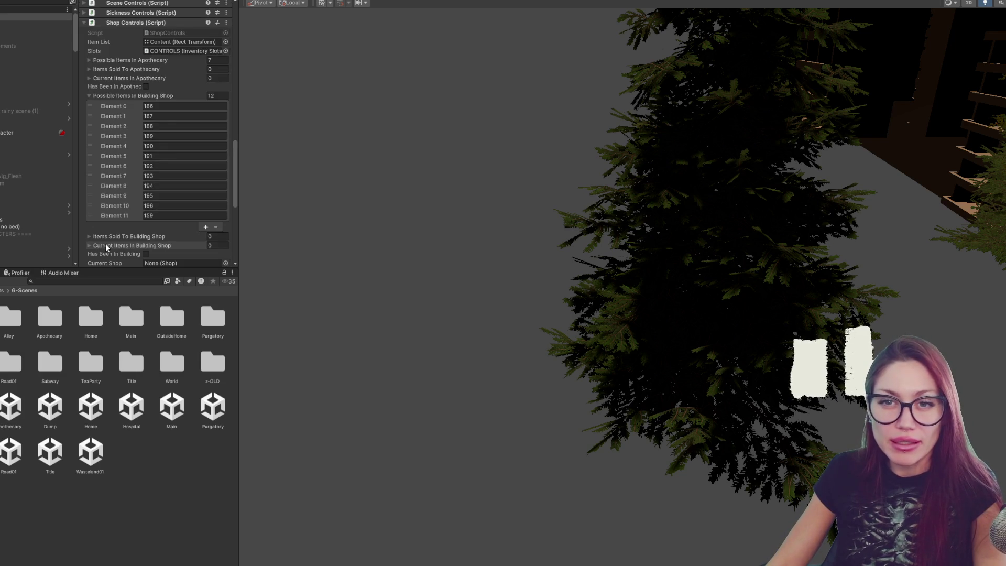
pyautogui.scroll(-3, 106, 245)
pyautogui.scroll(-3, 106, 245)
pyautogui.scroll(-2, 105, 244)
pyautogui.scroll(5, 105, 244)
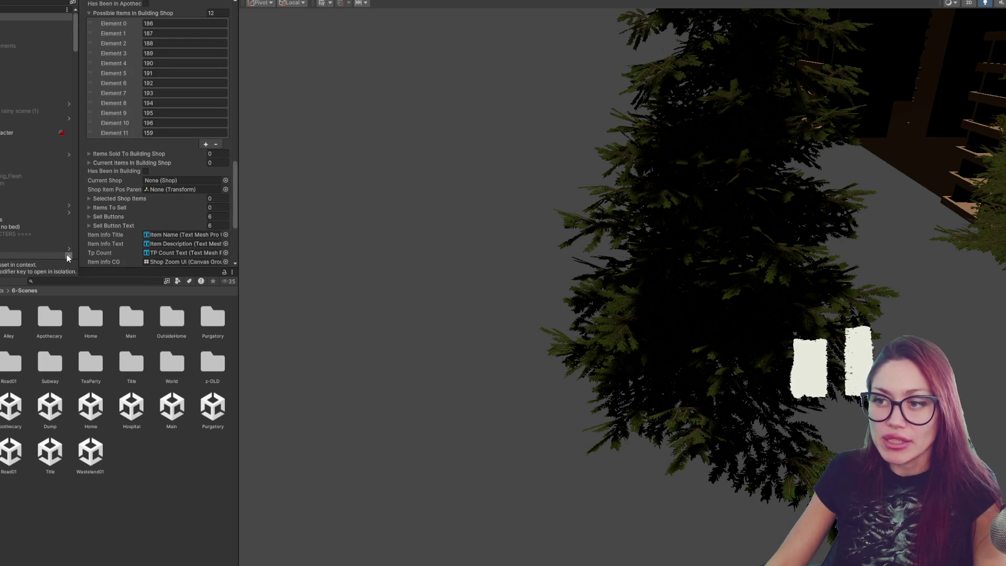
pyautogui.scroll(3, 138, 220)
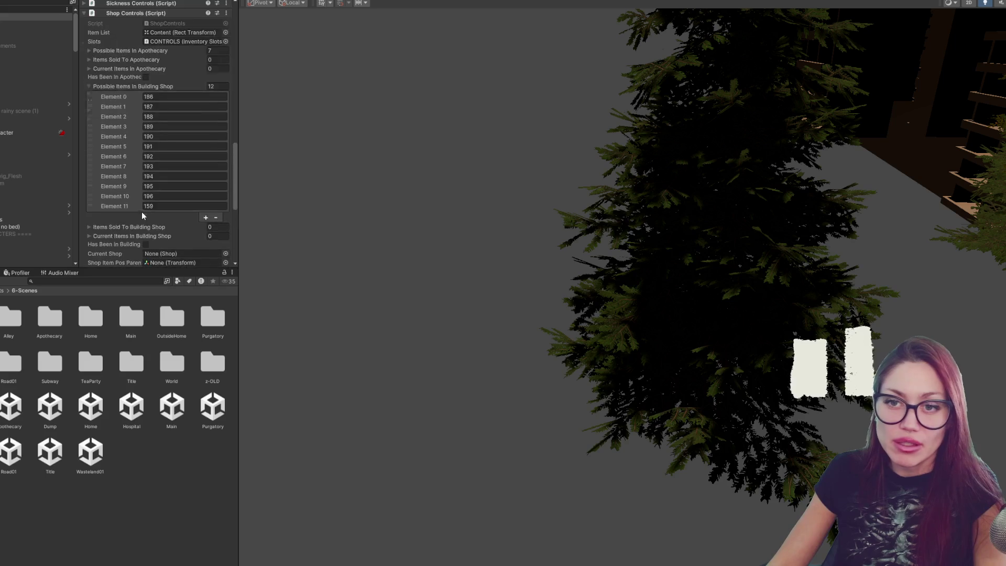
pyautogui.scroll(5, 140, 210)
pyautogui.scroll(-3, 141, 204)
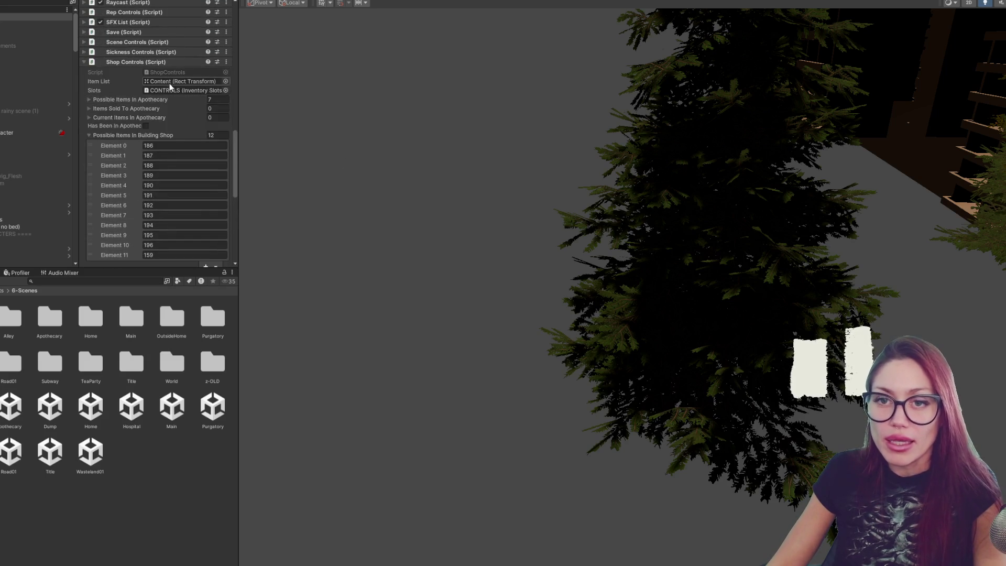
# Step: Collapse the Possible Items In Building Shop list and the Shop Controls component
pyautogui.click(115, 134)
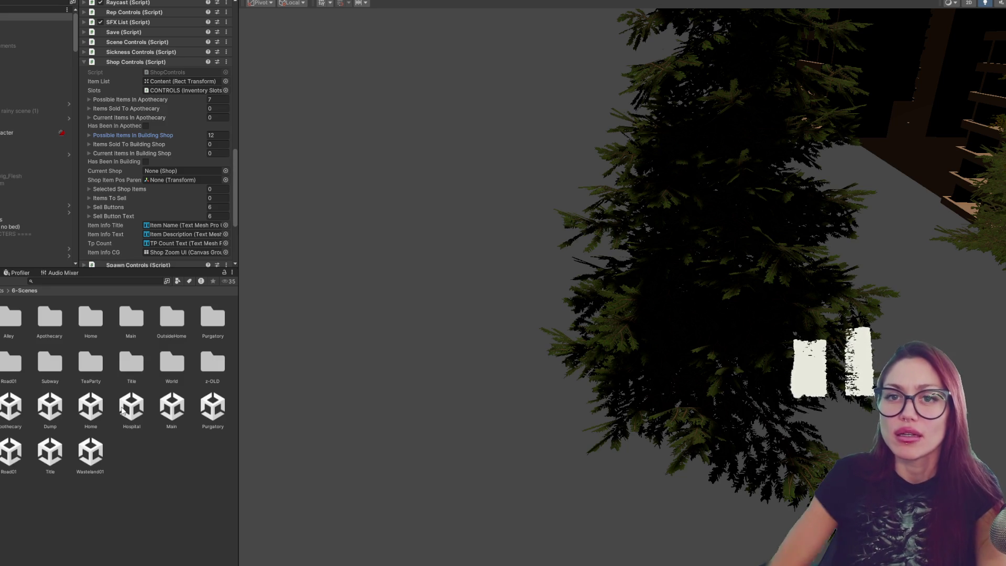
pyautogui.click(121, 58)
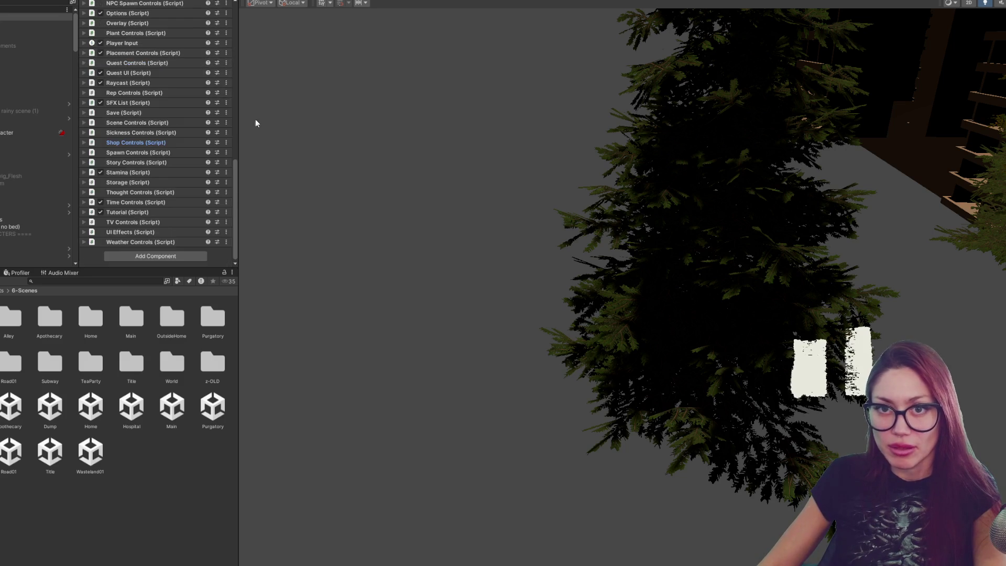
pyautogui.scroll(10, 157, 94)
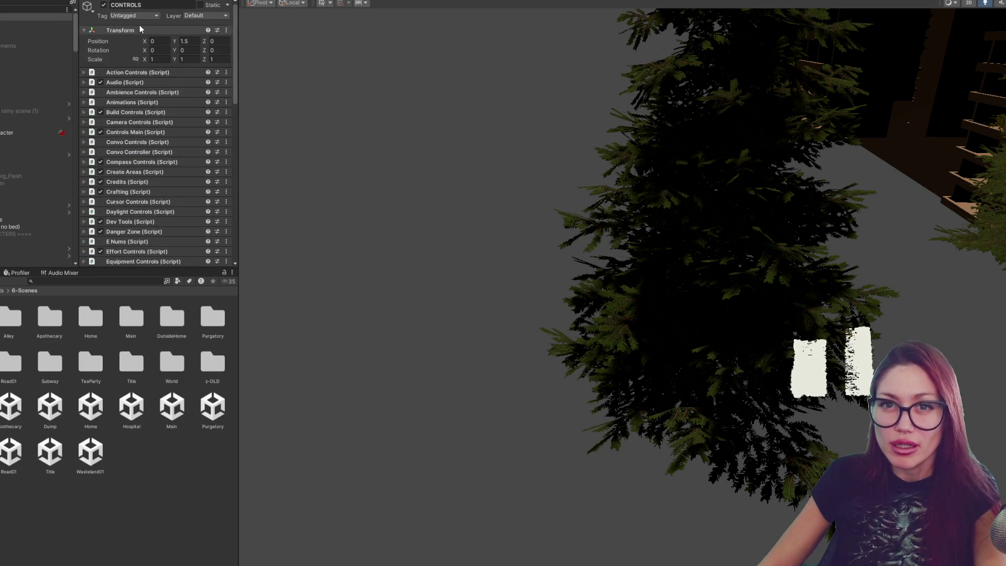
# Step: Collapse the CONTROLS Transform component and briefly browse back to the 6-Scenes folder
pyautogui.click(144, 28)
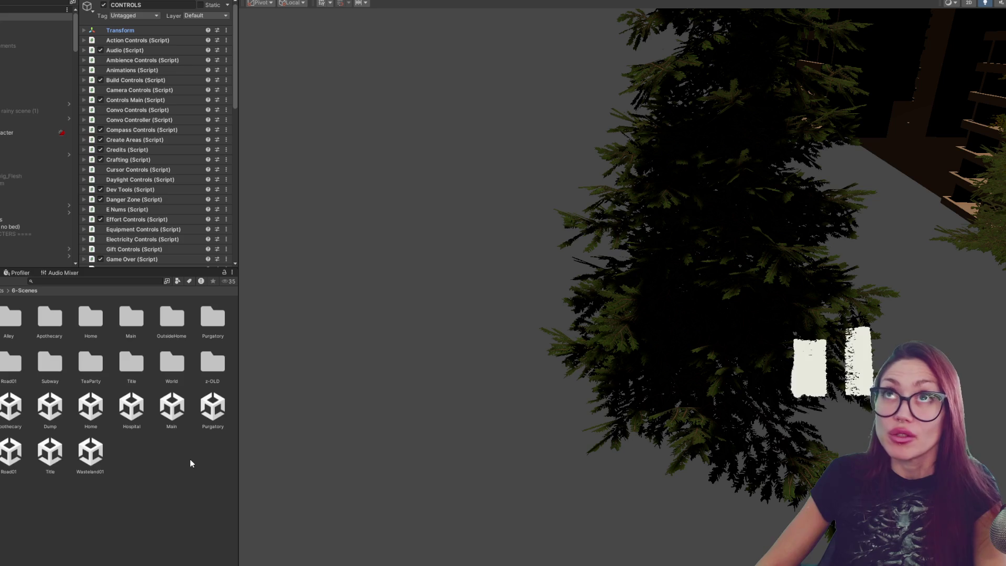
pyautogui.click(3, 291)
pyautogui.click(2, 346)
pyautogui.scroll(-5, 160, 173)
pyautogui.scroll(-5, 162, 172)
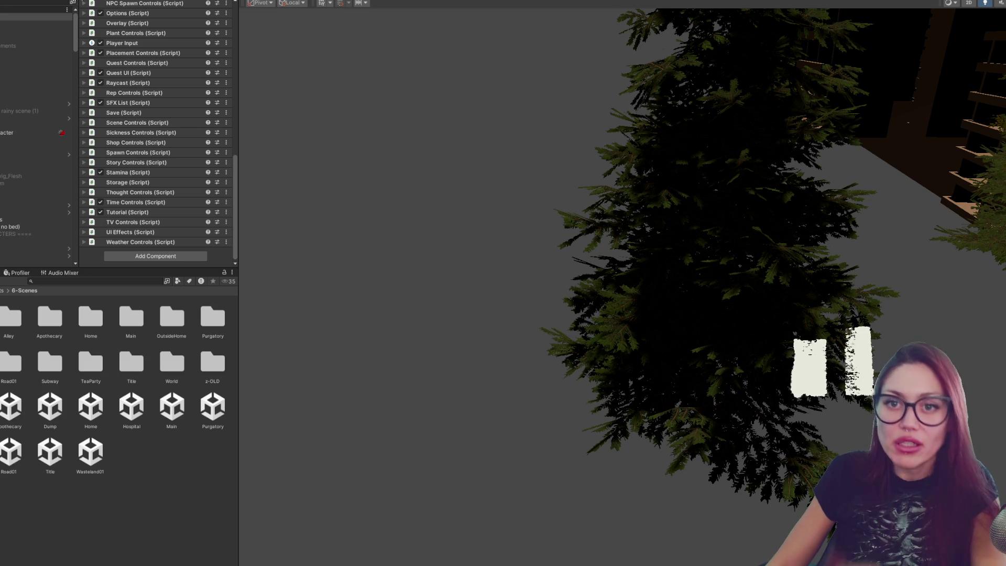
pyautogui.scroll(3, 165, 188)
pyautogui.scroll(-3, 131, 201)
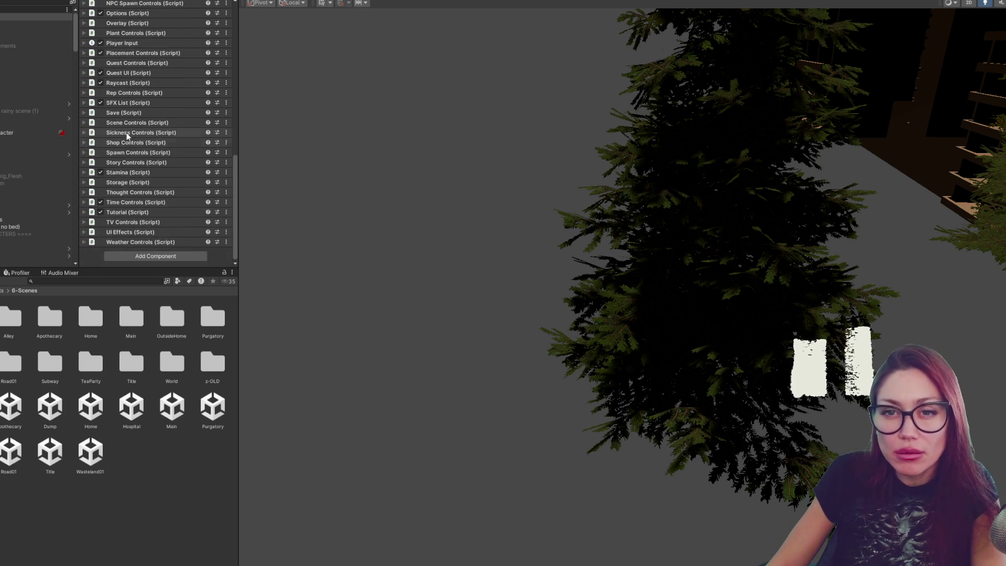
pyautogui.scroll(2, 124, 111)
# Step: Expand Placement Controls > Placeable Objects > Wooden Plank Wall, then switch to the code and start a search
pyautogui.click(123, 78)
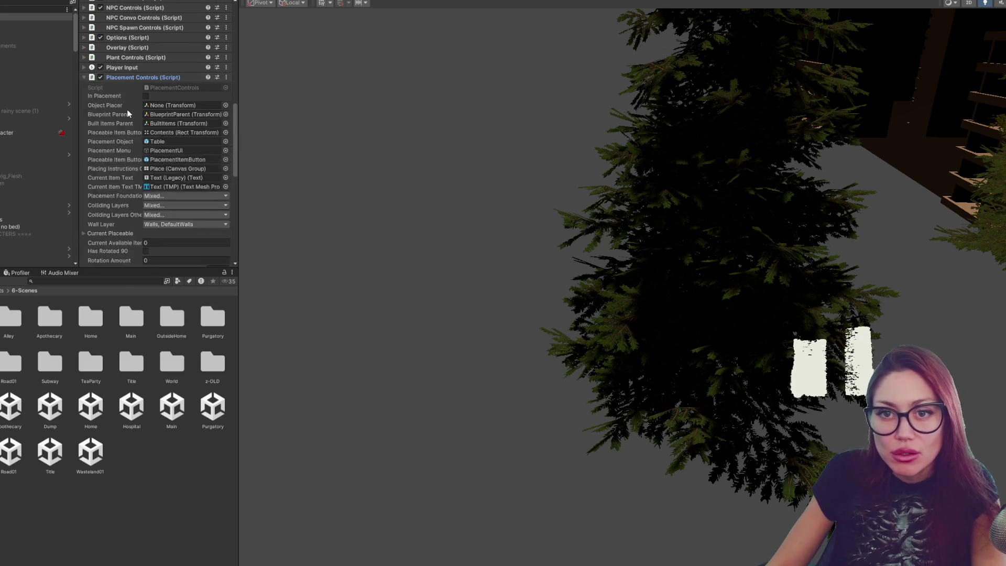
pyautogui.scroll(-3, 127, 108)
pyautogui.scroll(-2, 102, 162)
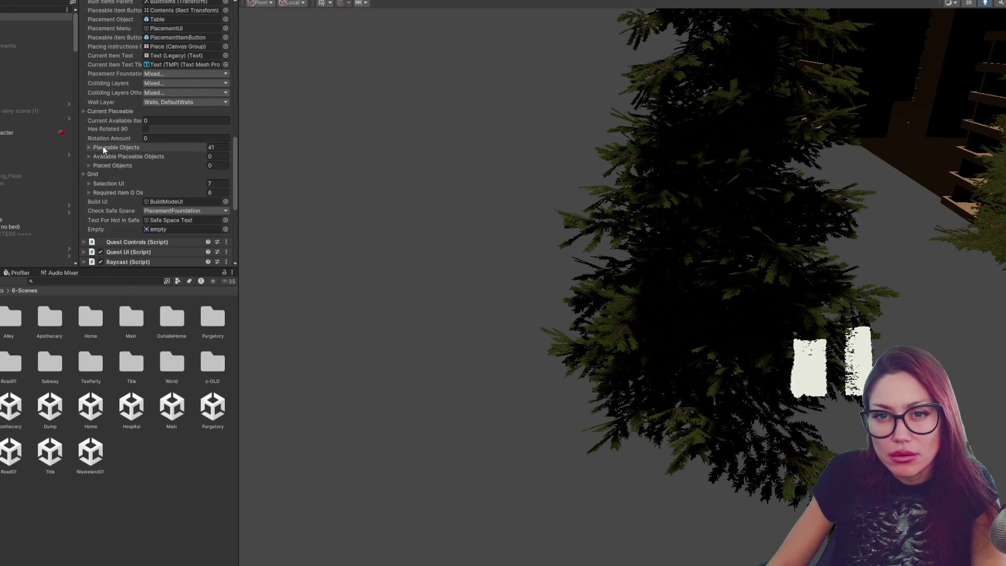
pyautogui.click(103, 147)
pyautogui.scroll(-1, 103, 146)
pyautogui.scroll(-5, 135, 61)
pyautogui.scroll(-5, 148, 183)
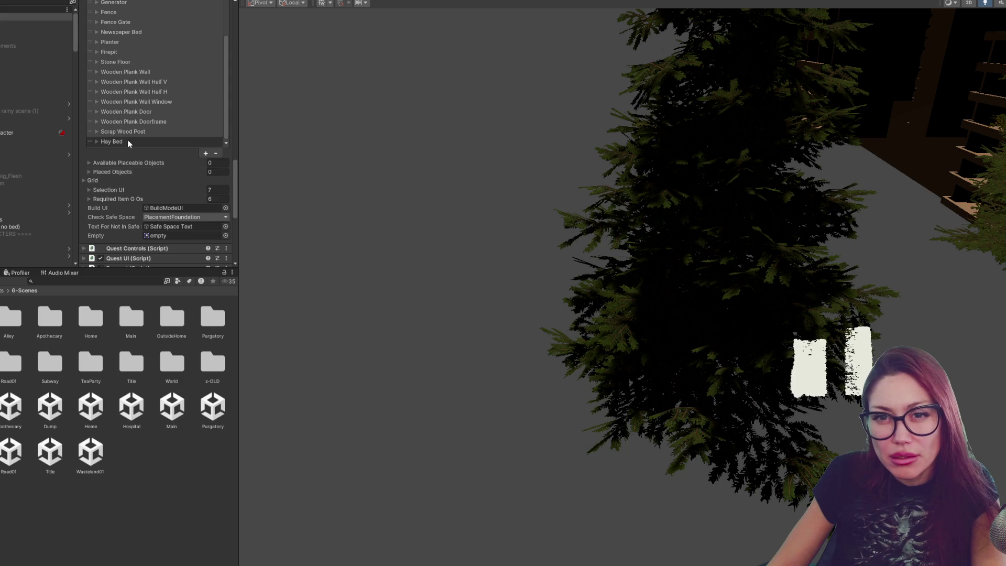
pyautogui.click(136, 73)
pyautogui.scroll(-3, 129, 90)
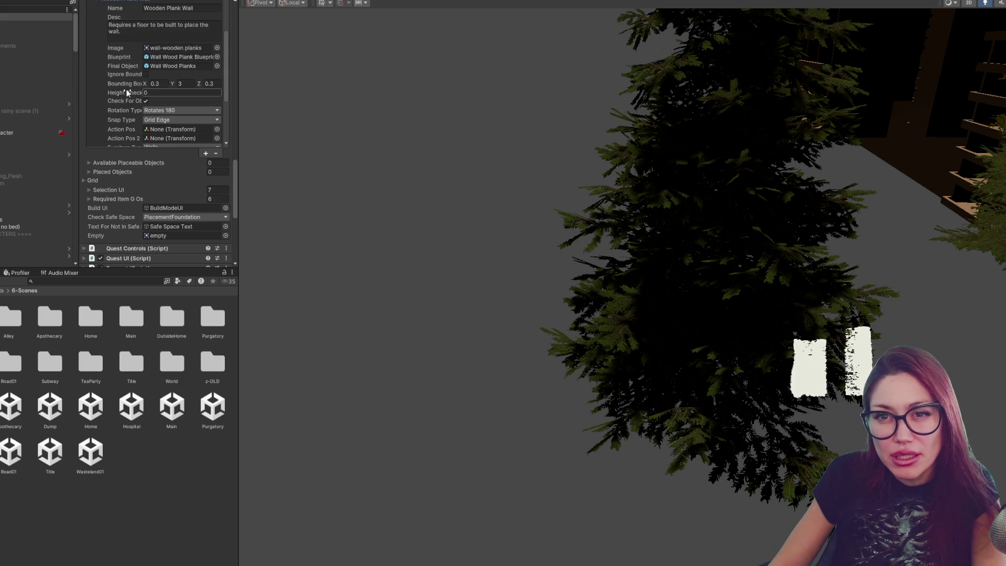
pyautogui.scroll(-1, 126, 91)
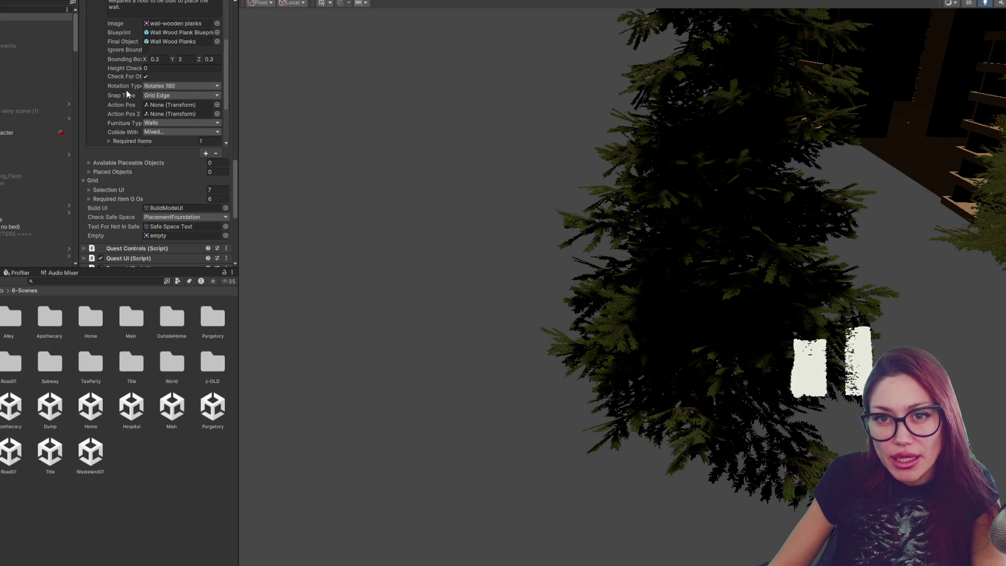
pyautogui.scroll(-1, 127, 91)
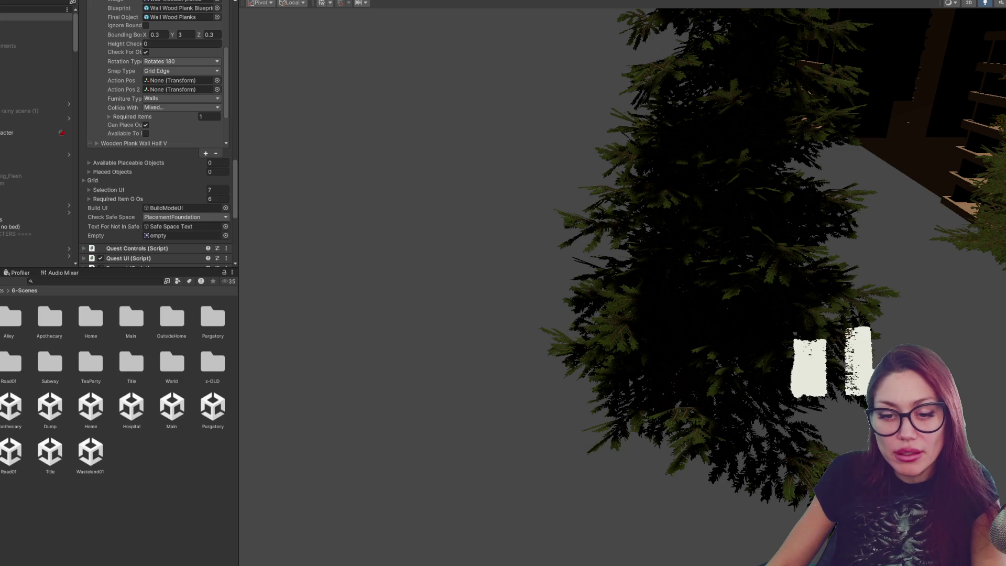
pyautogui.hotkey('alt', 'Tab')
pyautogui.hotkey('ctrl', 'f')
pyautogui.write('GRID')
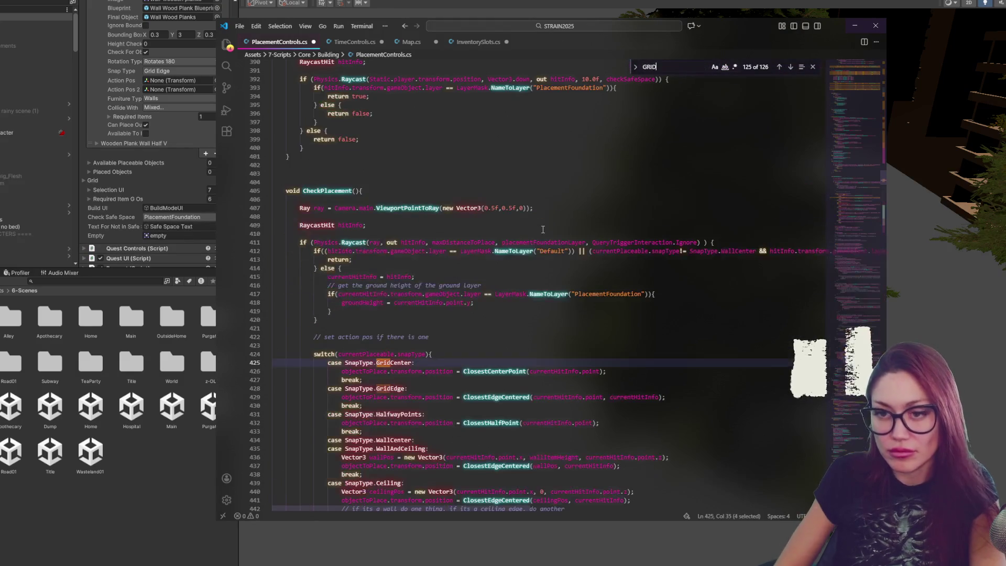
pyautogui.write('EDGE')
pyautogui.scroll(-3, 527, 268)
# Step: Search from the GridEdge case to jump to the ClosestEdgeCentered method definition
pyautogui.click(496, 330)
pyautogui.doubleClick(496, 330)
pyautogui.hotkey('ctrl', 'f')
pyautogui.click(790, 69)
pyautogui.click(790, 68)
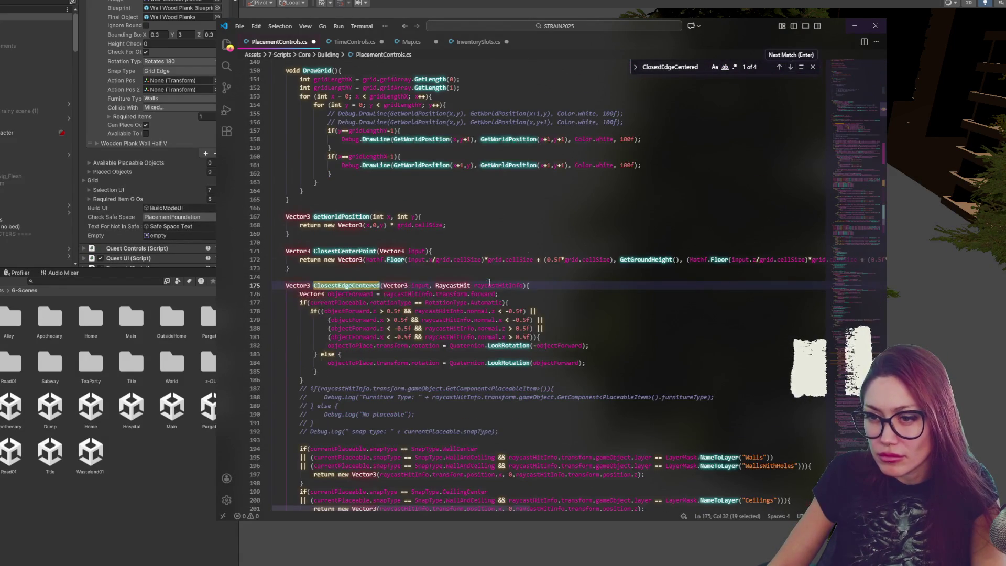
pyautogui.scroll(-3, 528, 249)
# Step: Insert a blank line just above the ClosestEdgeCentered method
pyautogui.click(432, 208)
pyautogui.press('Return')
pyautogui.press('Return')
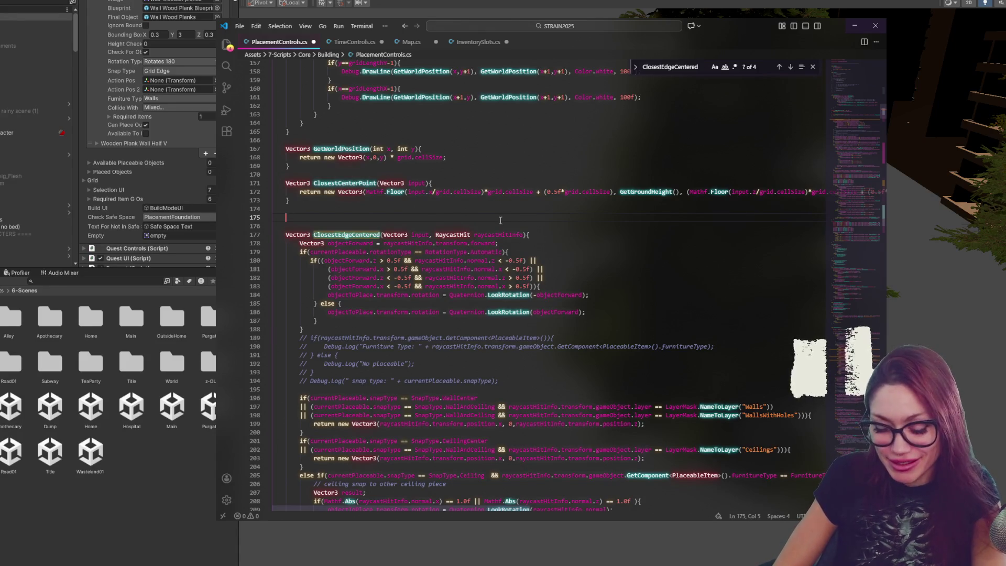
pyautogui.write('f')
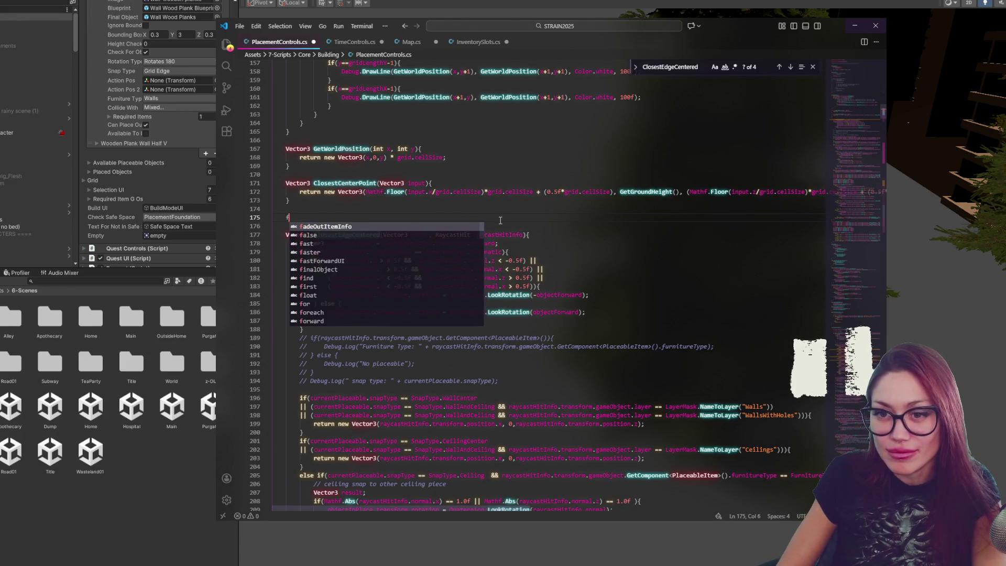
pyautogui.write('loat e')
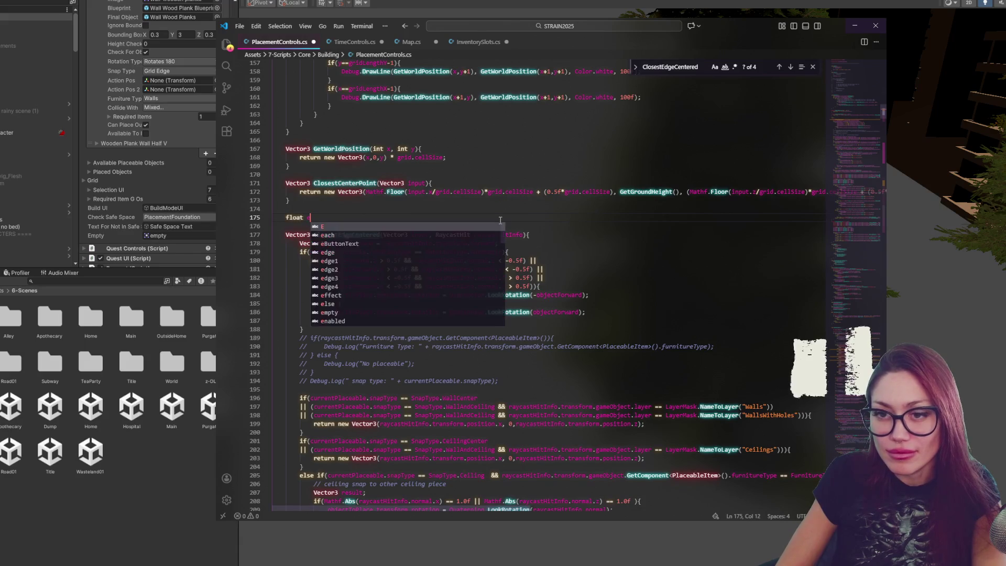
pyautogui.write('dge')
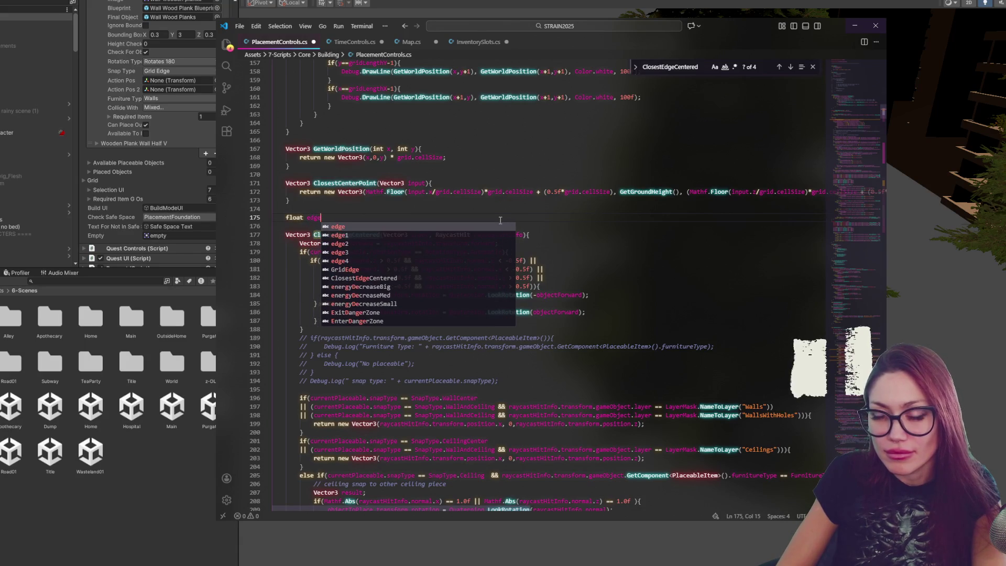
pyautogui.write('Di')
# Step: Declare the new threshold field and paste its name over the first 0.5f check on line 180
pyautogui.press('BackSpace')
pyautogui.press('BackSpace')
pyautogui.press('BackSpace')
pyautogui.press('BackSpace')
pyautogui.press('BackSpace')
pyautogui.press('BackSpace')
pyautogui.write('dista')
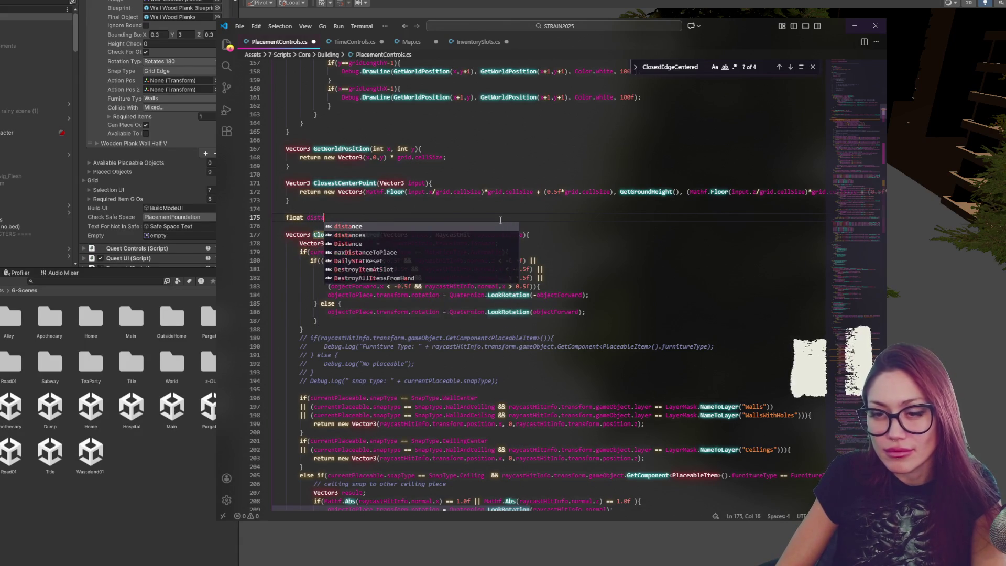
pyautogui.write('nceCt')
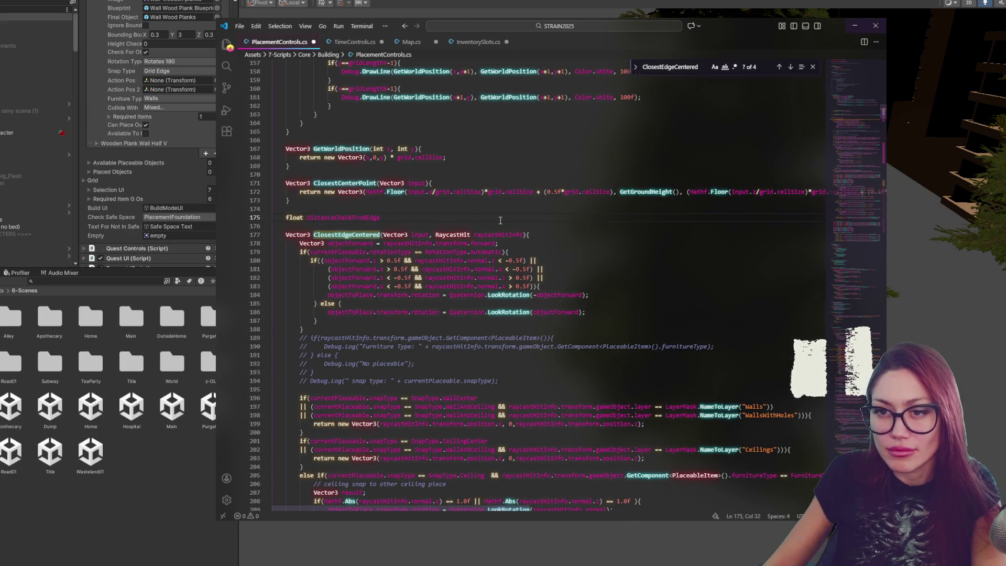
pyautogui.click(312, 217)
pyautogui.write('collider')
pyautogui.press('Delete')
pyautogui.write('D')
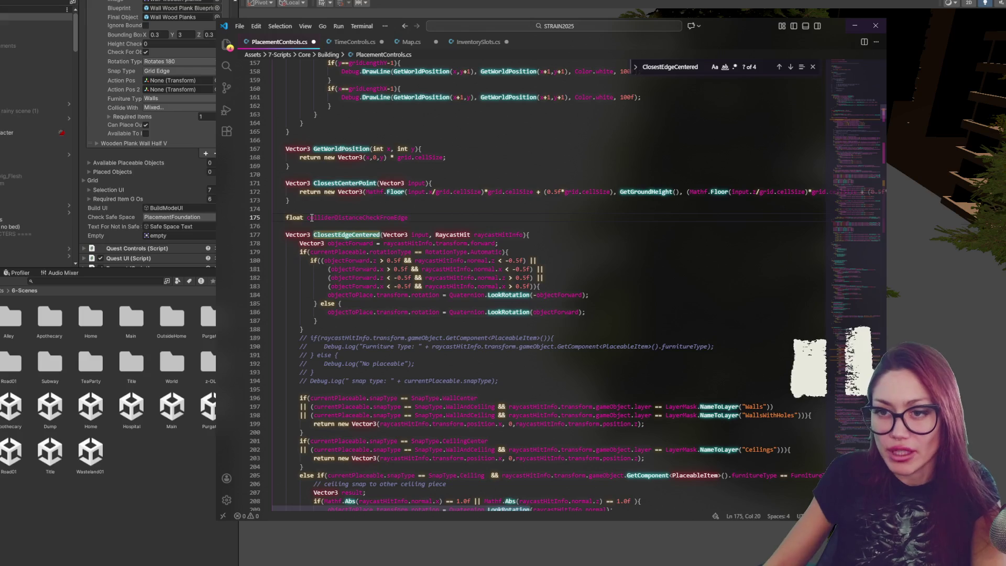
pyautogui.click(415, 217)
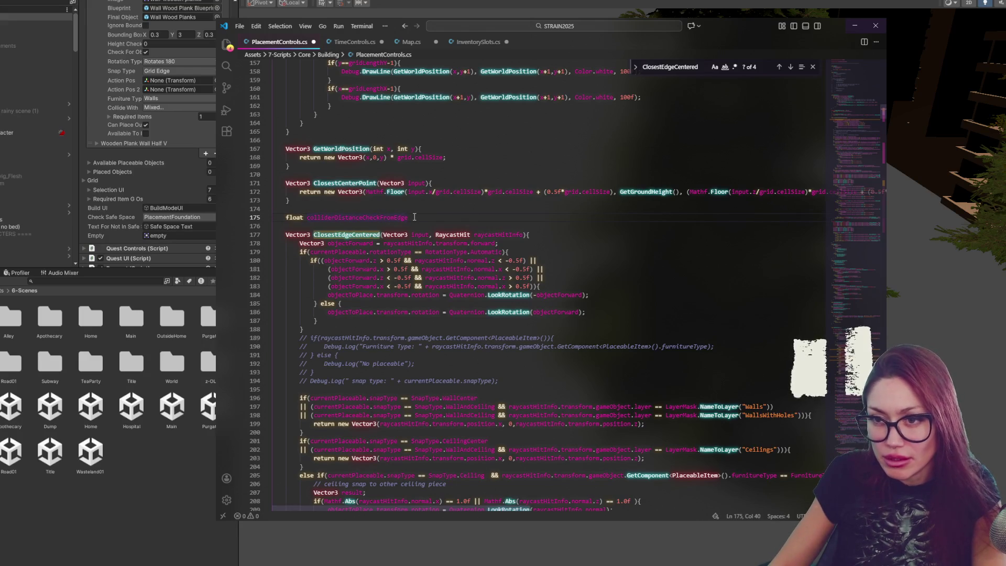
pyautogui.write('= 0.5')
pyautogui.write('f;')
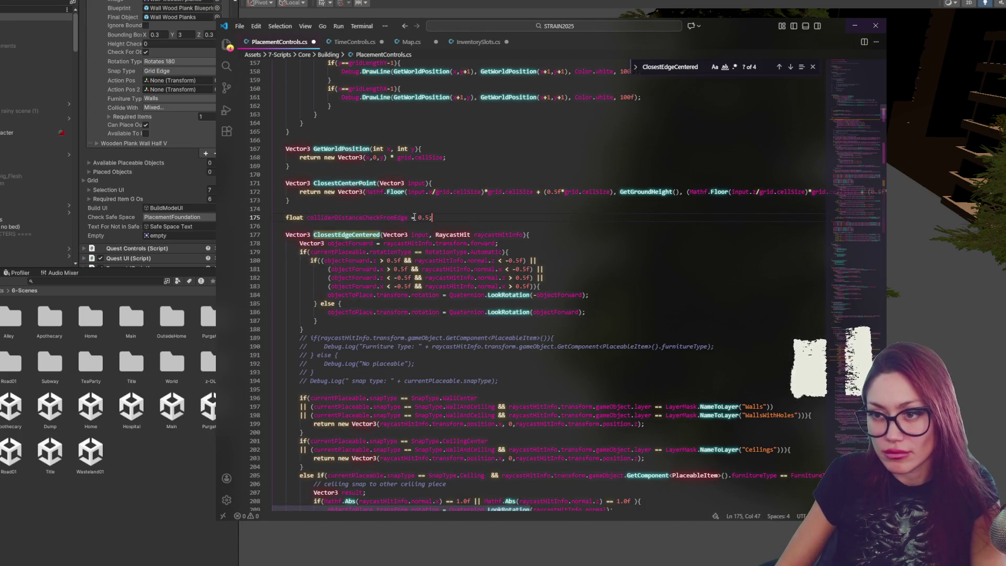
pyautogui.doubleClick(395, 218)
pyautogui.hotkey('ctrl', 'c')
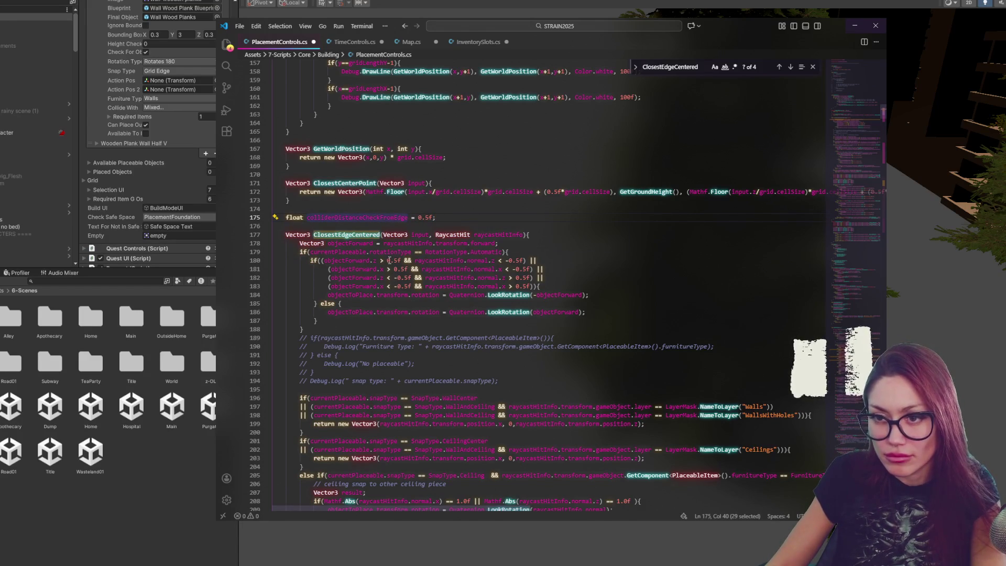
pyautogui.moveTo(388, 260); pyautogui.dragTo(402, 261)
pyautogui.hotkey('ctrl', 'v')
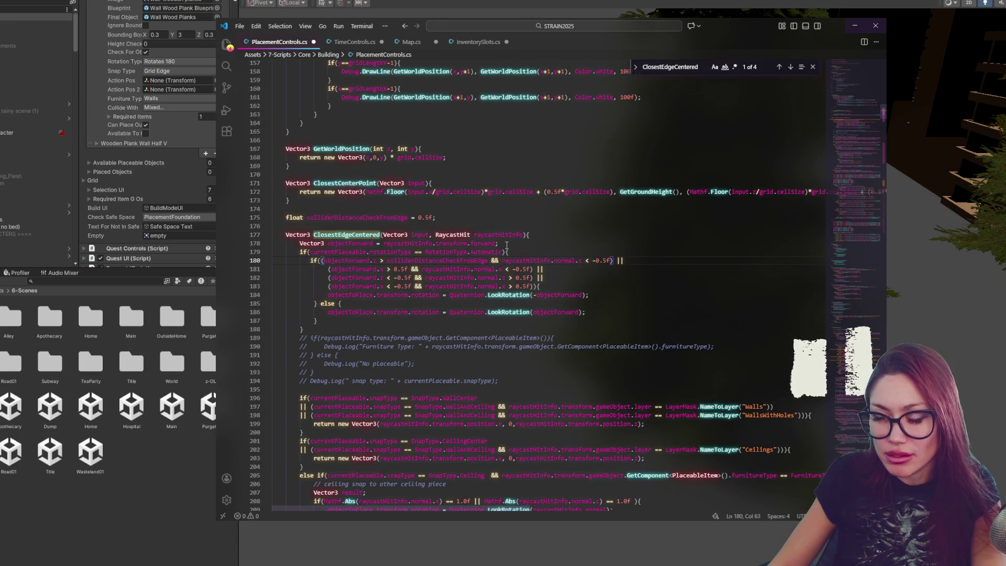
# Step: Rename the field to distanceToCheck and substitute it for the remaining 0.5 thresholds on lines 180-183
pyautogui.moveTo(408, 218); pyautogui.dragTo(307, 220)
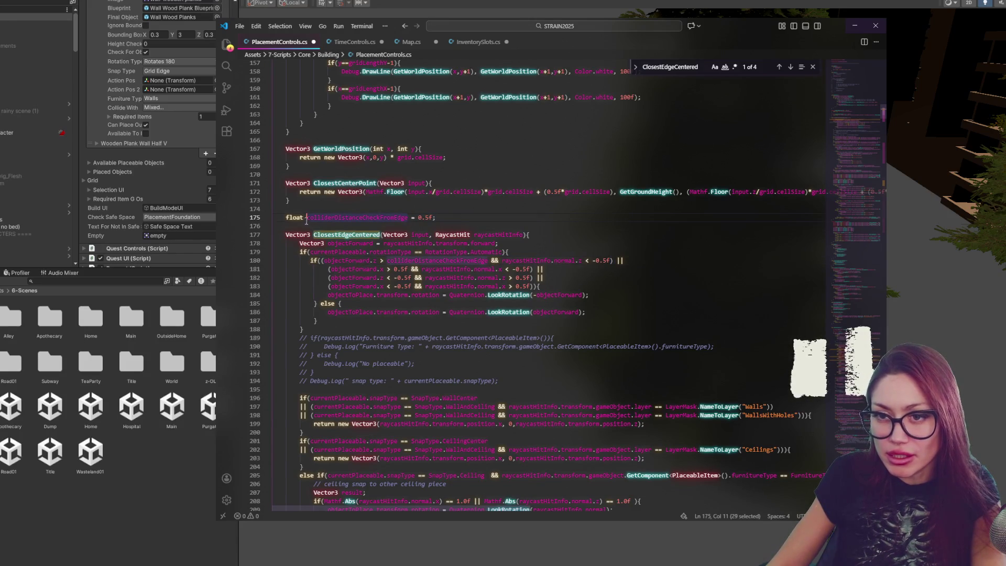
pyautogui.write('distanceToCheck')
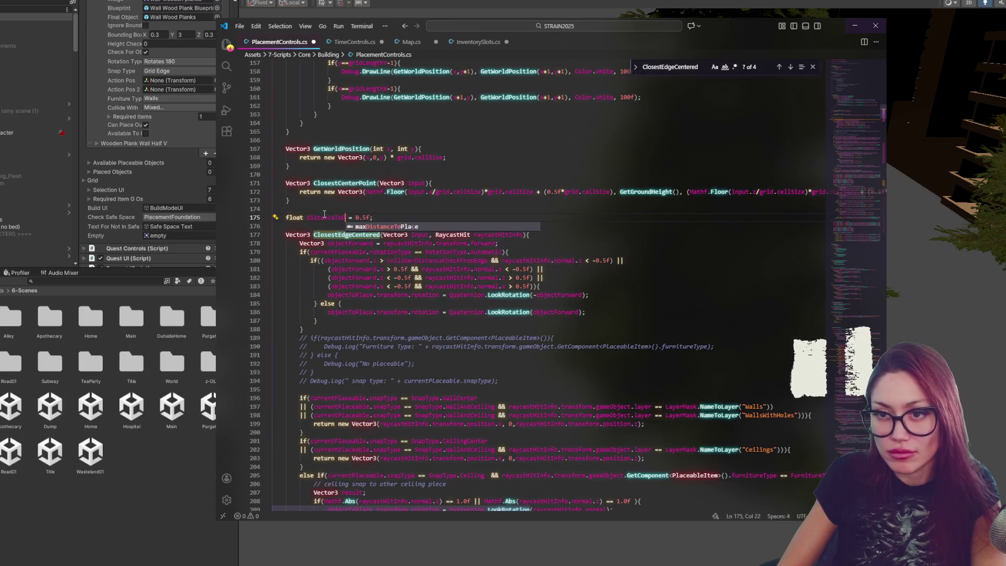
pyautogui.click(389, 260)
pyautogui.doubleClick(388, 260)
pyautogui.write('distanceToCheck')
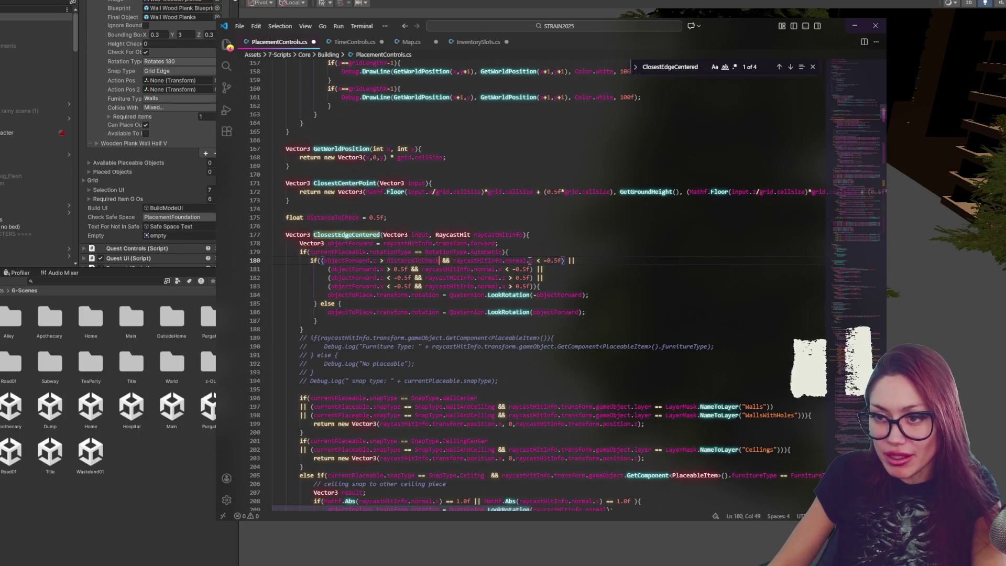
pyautogui.moveTo(548, 260)
pyautogui.mouseDown()
pyautogui.moveTo(563, 260)
pyautogui.moveTo(533, 269)
pyautogui.moveTo(532, 287)
pyautogui.mouseUp()
pyautogui.write('distanceToCheckdistanceToCheckdistanceToCheck')
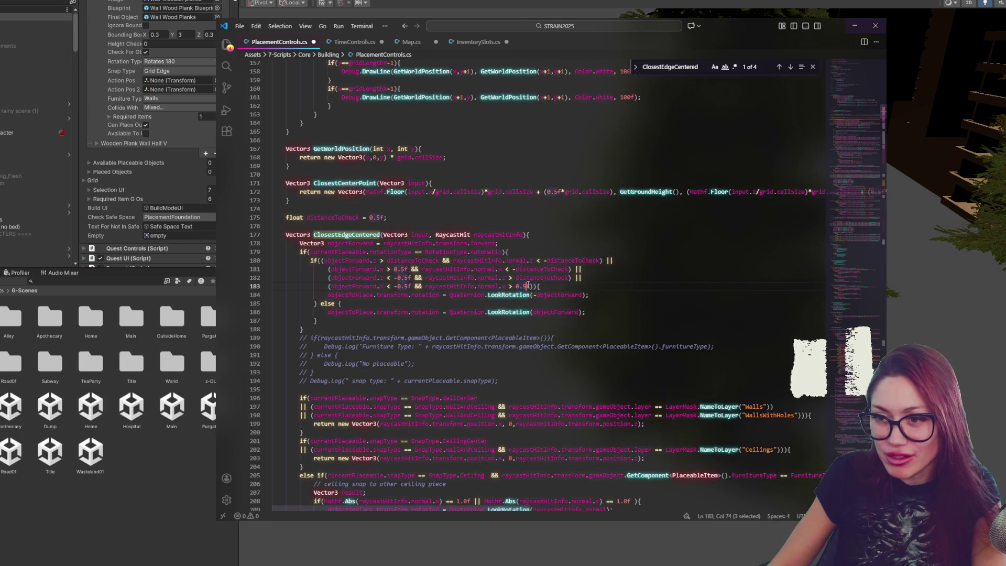
pyautogui.write('distanceToCheck')
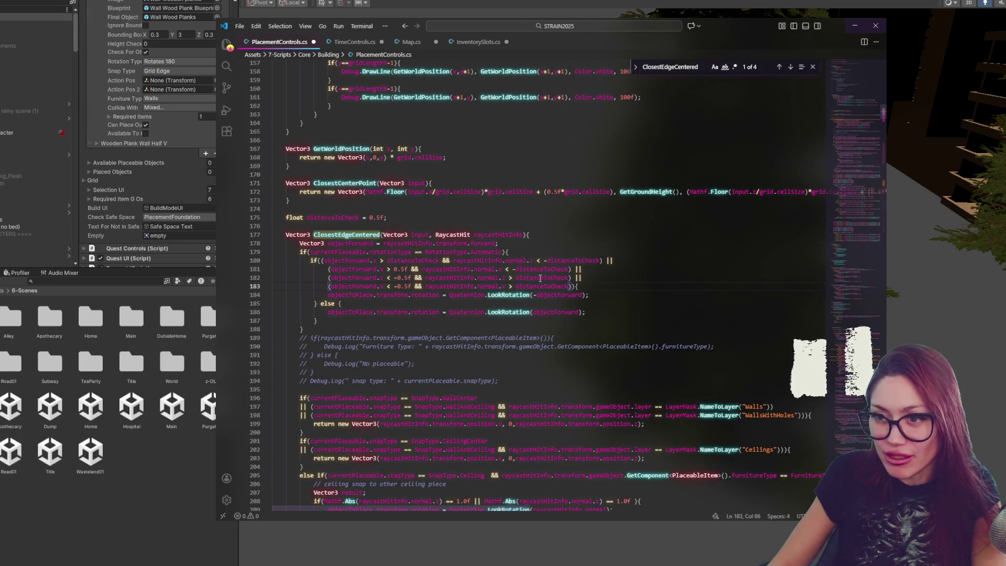
pyautogui.moveTo(397, 286); pyautogui.dragTo(410, 278)
pyautogui.write('distanceToCheck && raycastHitInfo.normal.z > distanceToCheck')
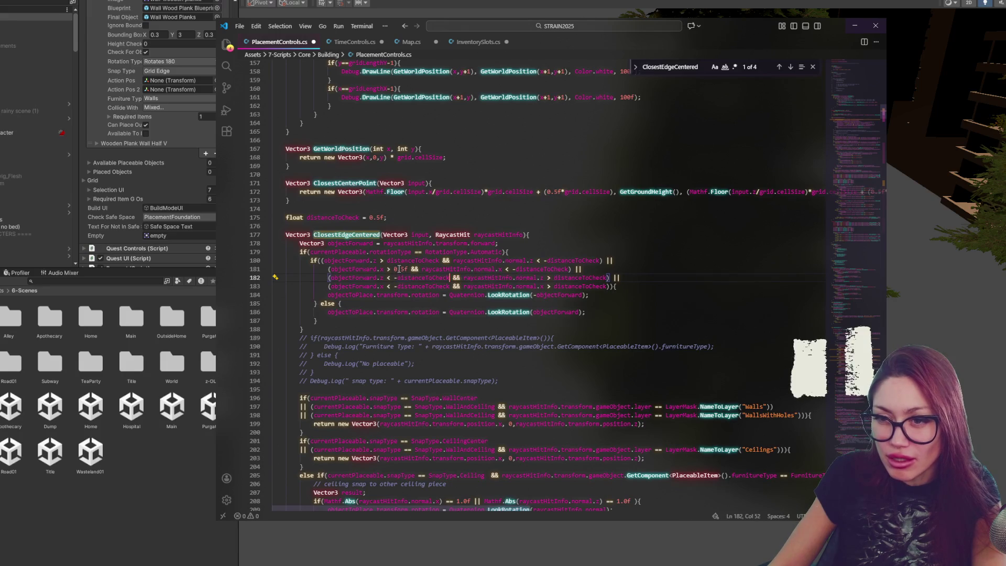
pyautogui.click(402, 269)
pyautogui.write('distanceToCheck')
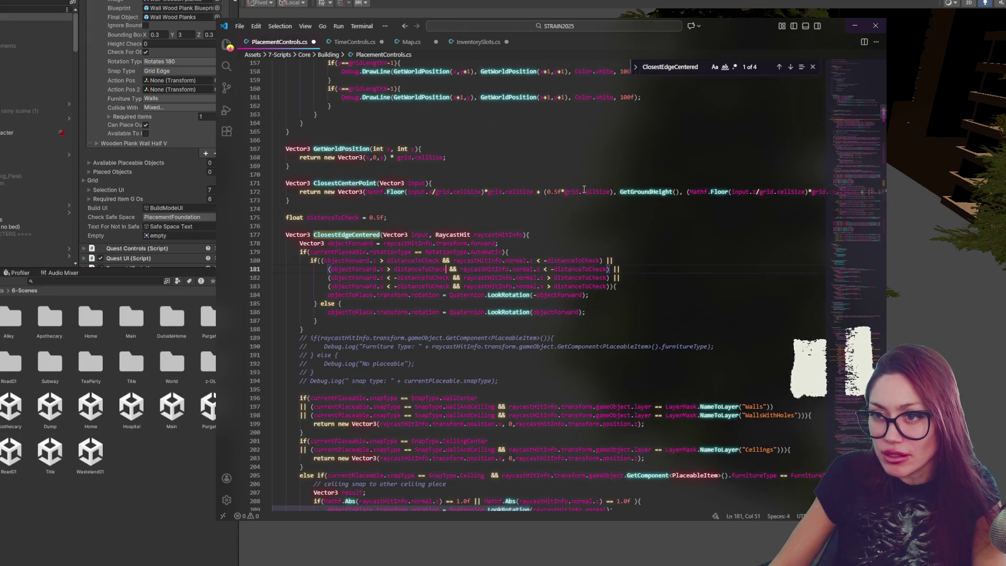
# Step: Check other 0.5f uses, set distanceToCheck to 0.3f, then cut its declaration line out of the method
pyautogui.moveTo(548, 192); pyautogui.dragTo(563, 192)
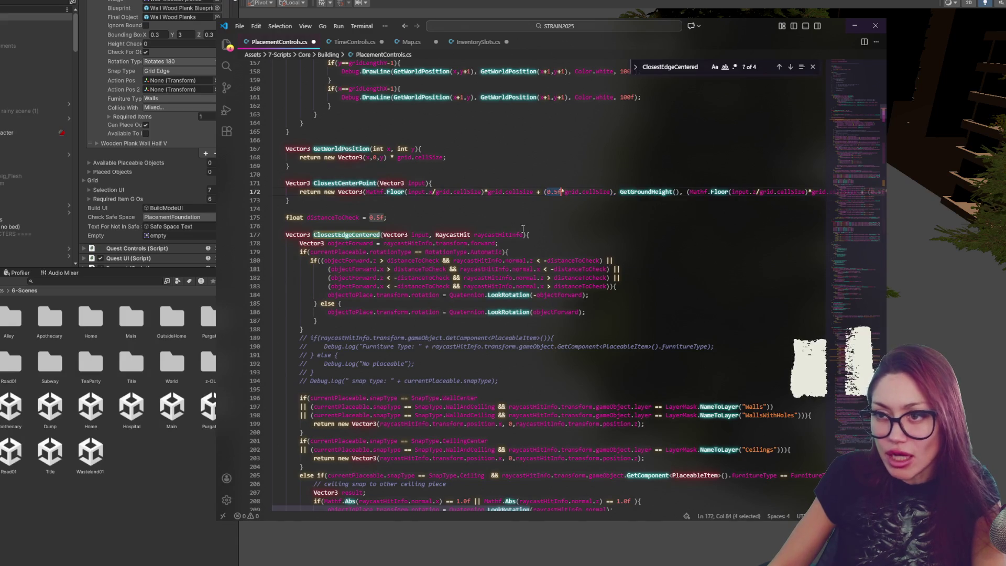
pyautogui.doubleClick(347, 183)
pyautogui.click(380, 216)
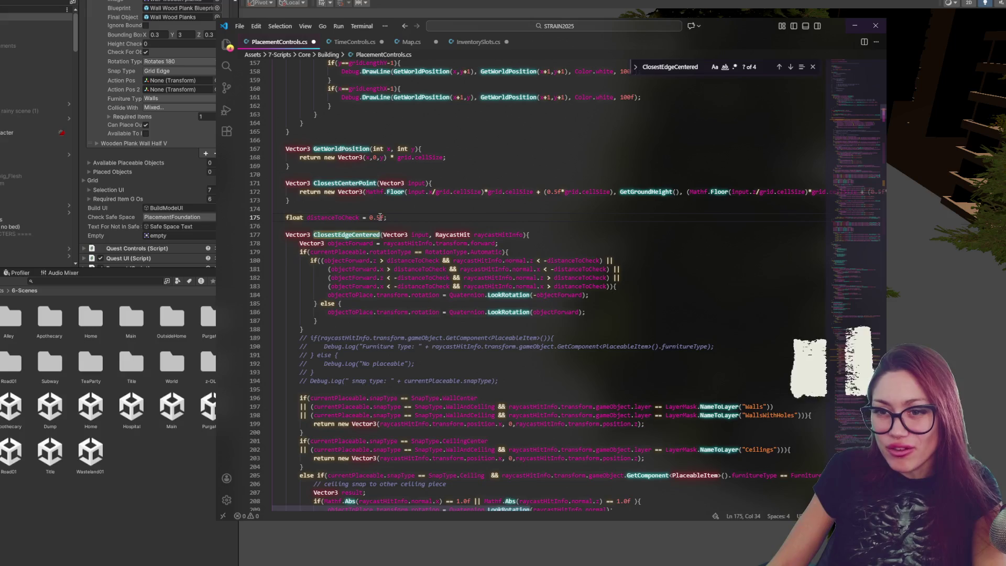
pyautogui.moveTo(382, 217); pyautogui.dragTo(376, 217)
pyautogui.write('3')
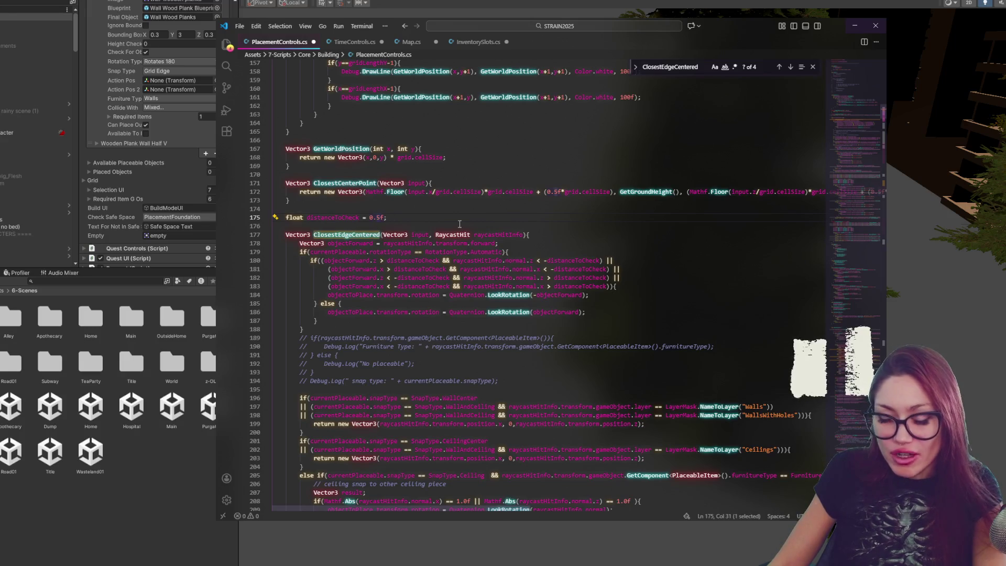
pyautogui.click(424, 217)
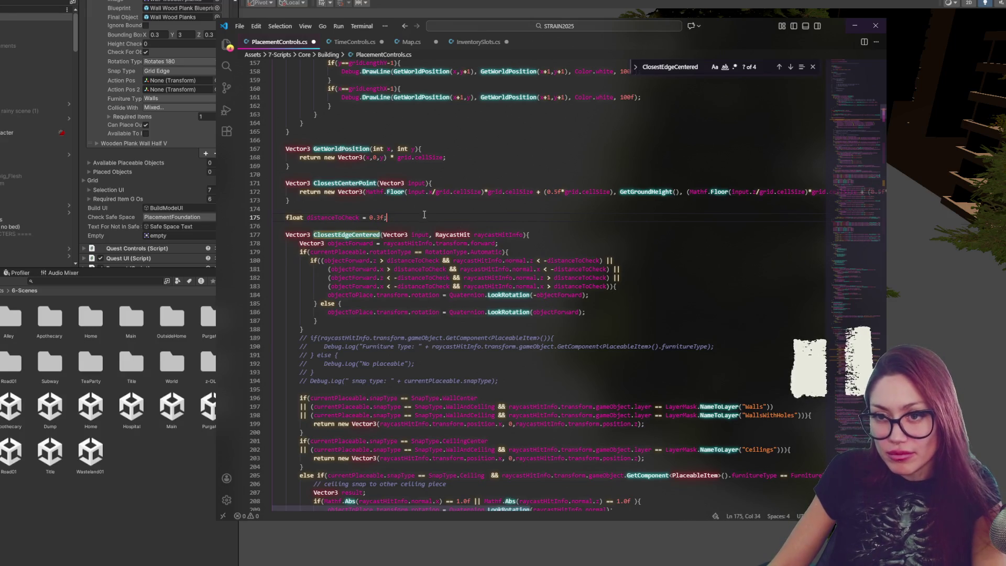
pyautogui.hotkey('shift', 'Home')
pyautogui.press('BackSpace')
pyautogui.press('BackSpace')
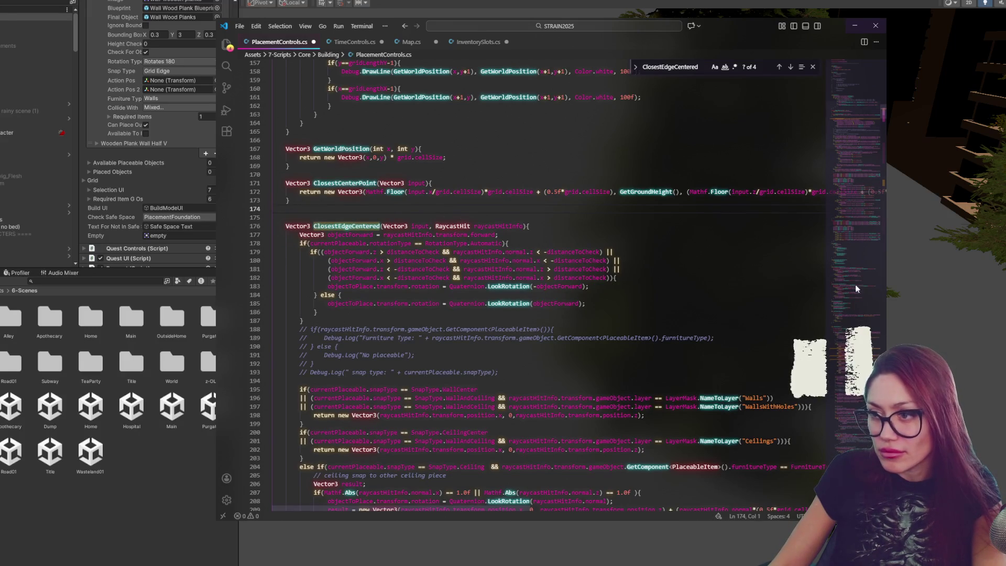
# Step: Paste the distanceToCheck declaration among the class fields at the top, then return to Unity
pyautogui.moveTo(851, 175)
pyautogui.mouseDown()
pyautogui.moveTo(844, 295)
pyautogui.moveTo(850, 73)
pyautogui.mouseUp()
pyautogui.scroll(-15, 464, 287)
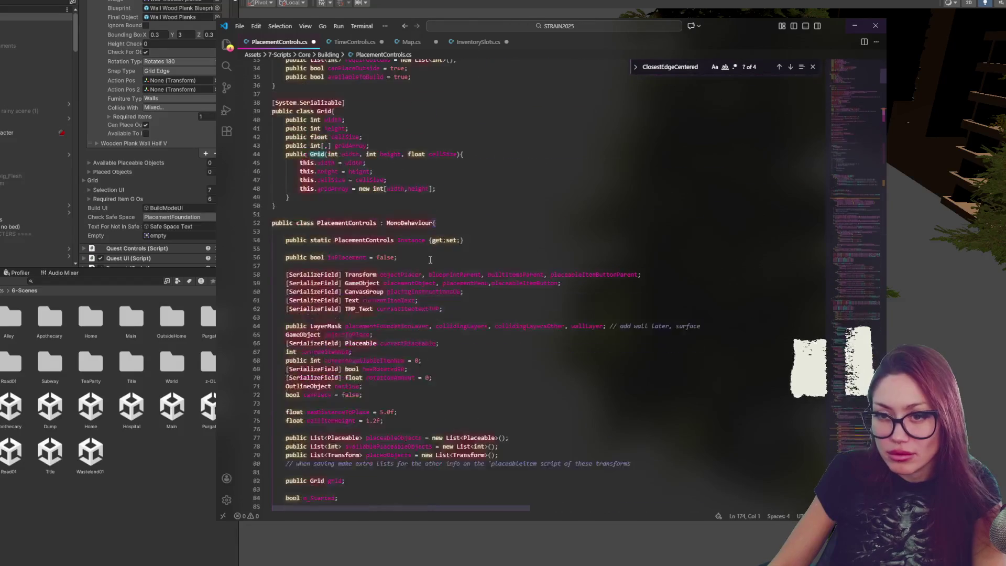
pyautogui.press('Return')
pyautogui.press('Return')
pyautogui.press('Return')
pyautogui.click(76, 520)
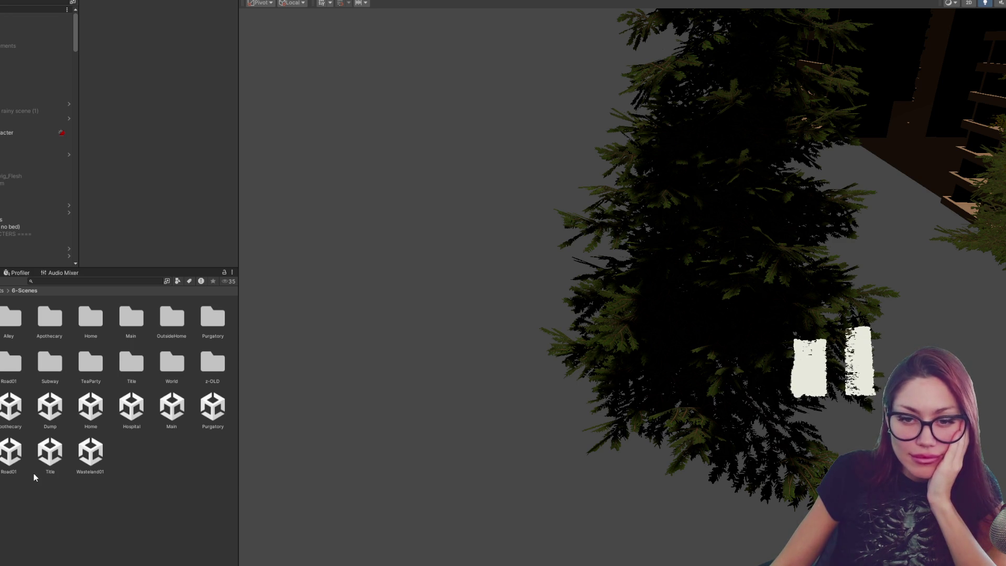
# Step: Open the Title scene, saving the modified Main scene when prompted
pyautogui.doubleClick(50, 452)
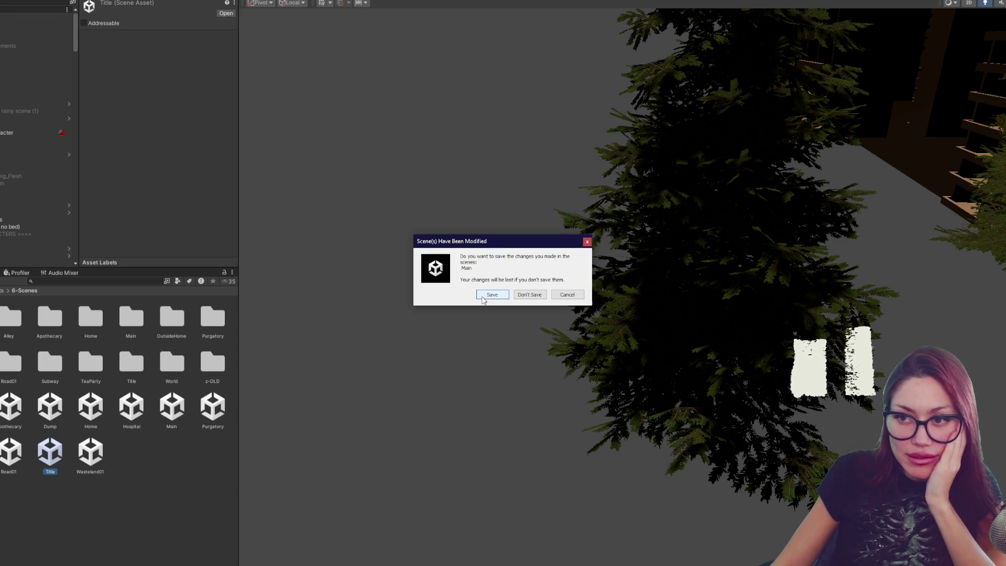
pyautogui.click(486, 295)
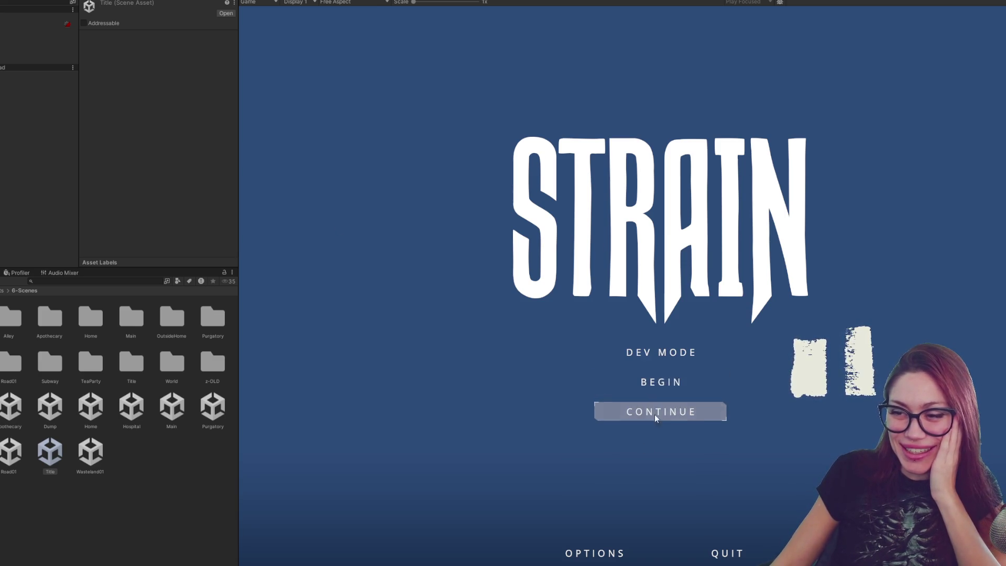
# Step: Choose Continue on the STRAIN title screen to load the saved game
pyautogui.click(659, 416)
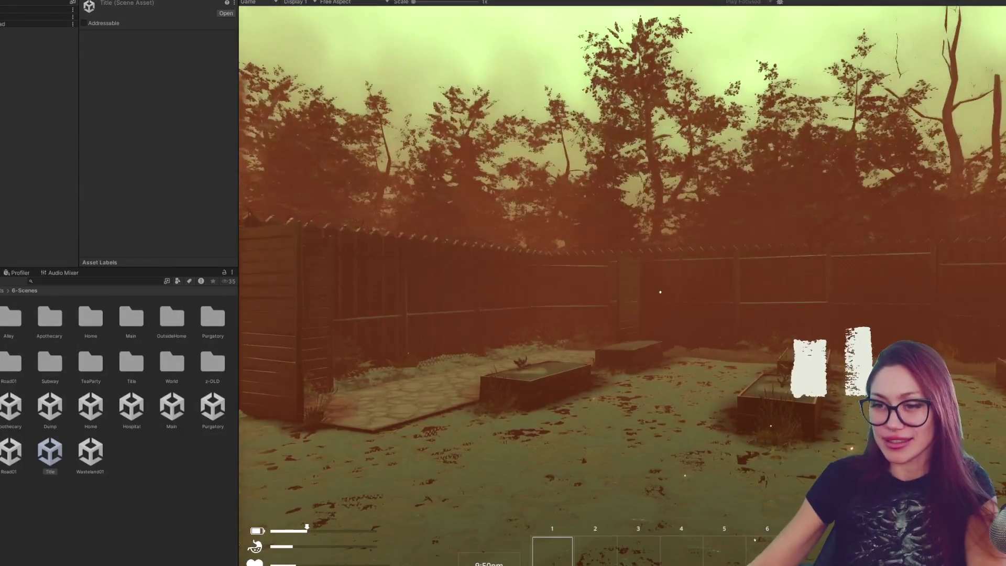
# Step: Walk to the fence, try building a Wooden Plank Wall, then switch to PlacementControls.cs at the 0.3f value
pyautogui.press('w')
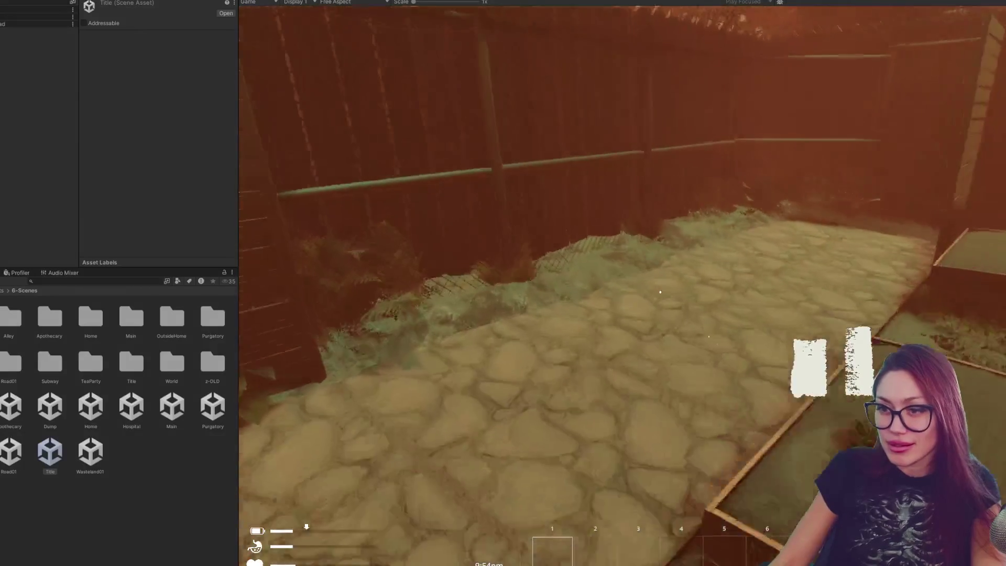
pyautogui.press('Escape')
pyautogui.click(657, 140)
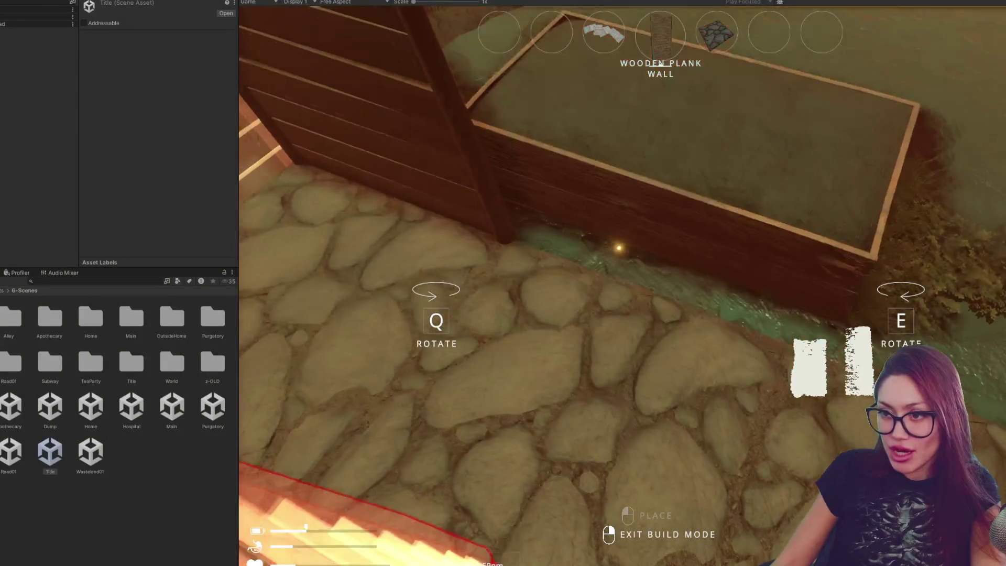
pyautogui.press('Escape')
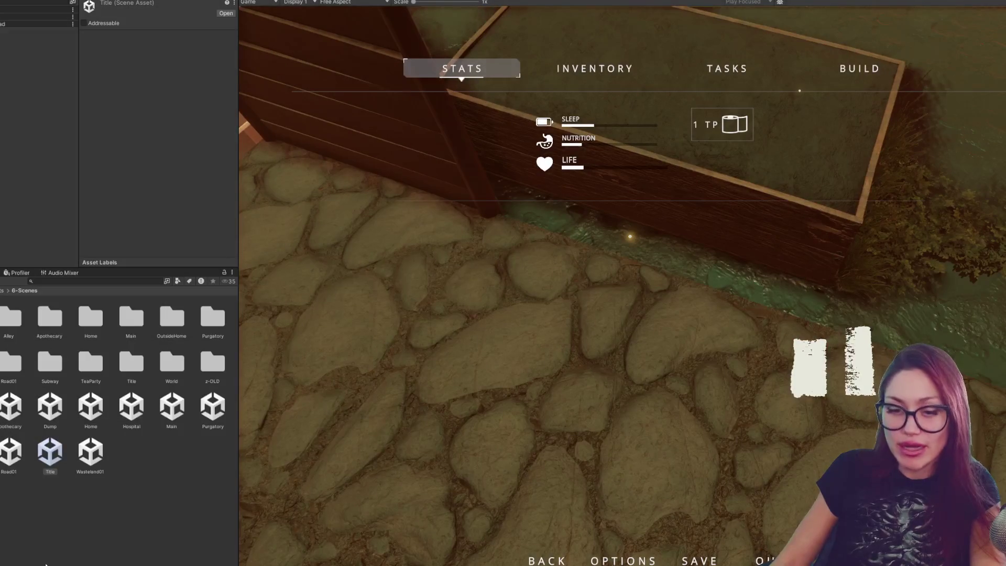
pyautogui.hotkey('alt', 'Tab')
pyautogui.moveTo(375, 320); pyautogui.dragTo(379, 321)
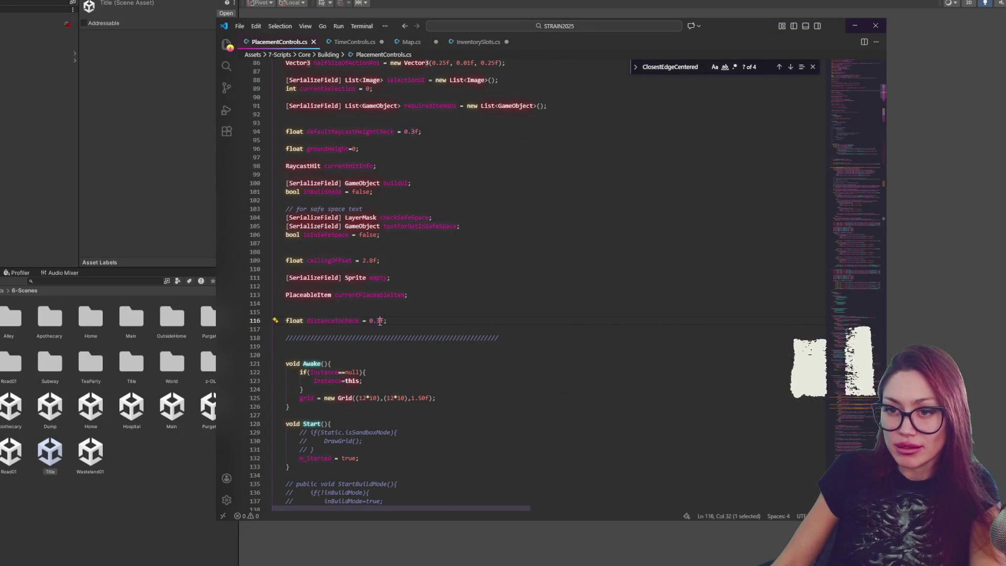
# Step: Switch back to Unity so it recompiles the edited PlacementControls.cs
pyautogui.hotkey('alt', 'Tab')
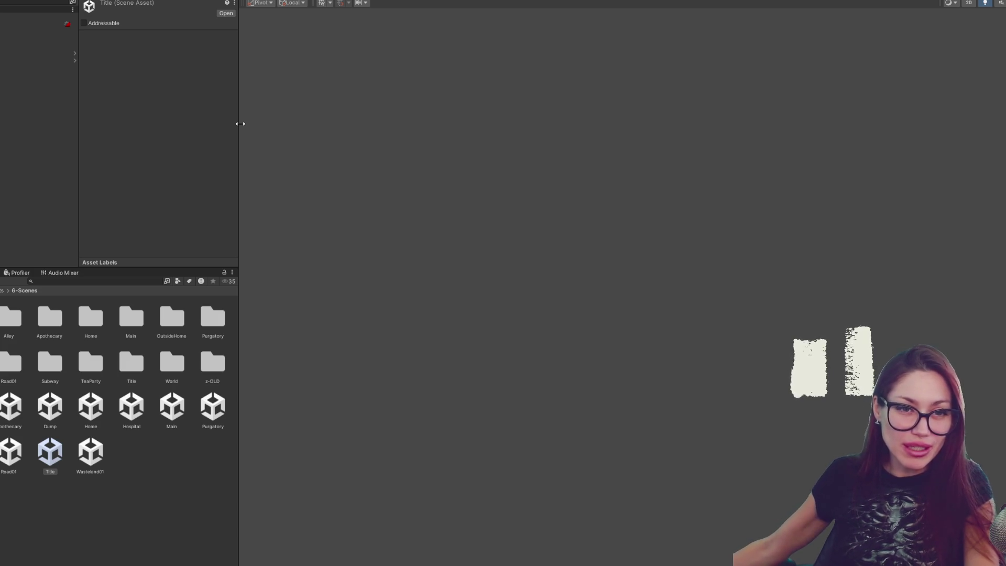
# Step: Narrow the inspector and project panels before running the Title scene again
pyautogui.moveTo(240, 123); pyautogui.dragTo(139, 124)
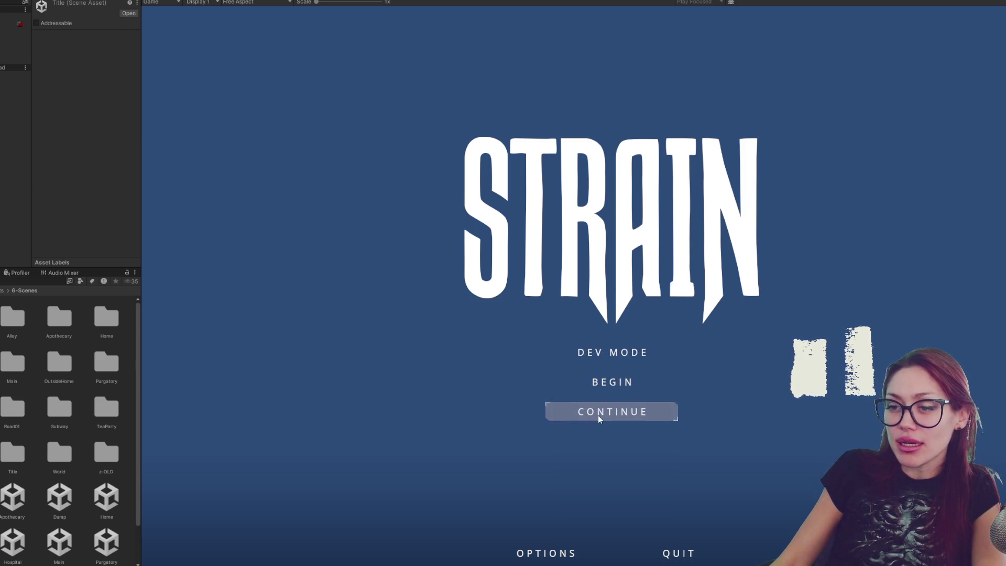
# Step: Continue the saved game, then quit from the pause menu back toward the title screen
pyautogui.click(632, 360)
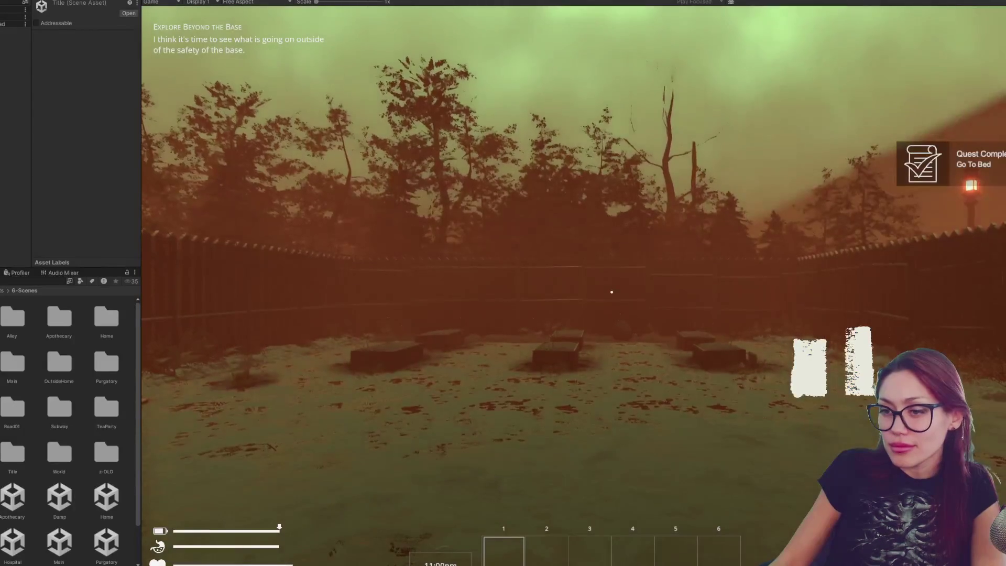
pyautogui.press('Escape')
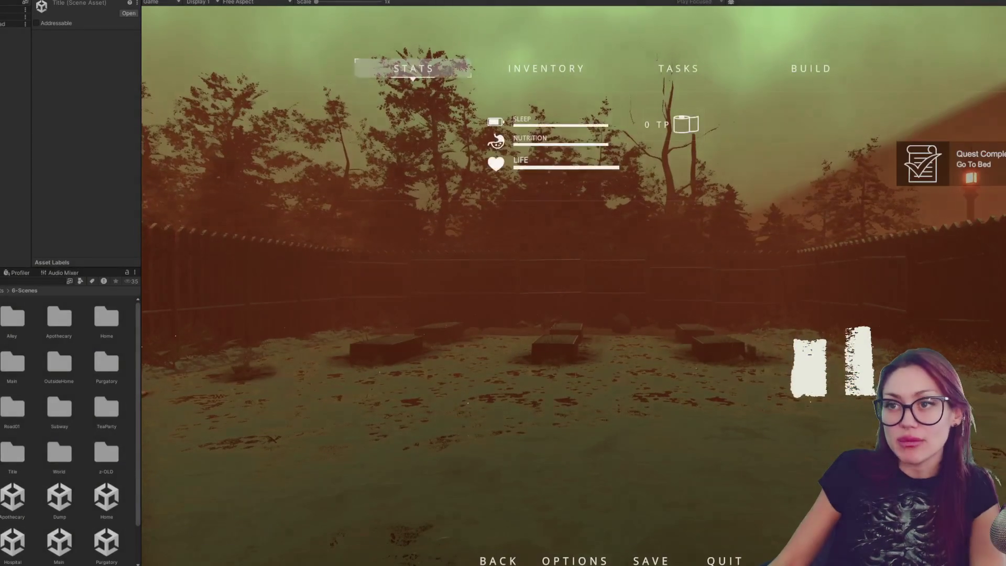
pyautogui.click(717, 558)
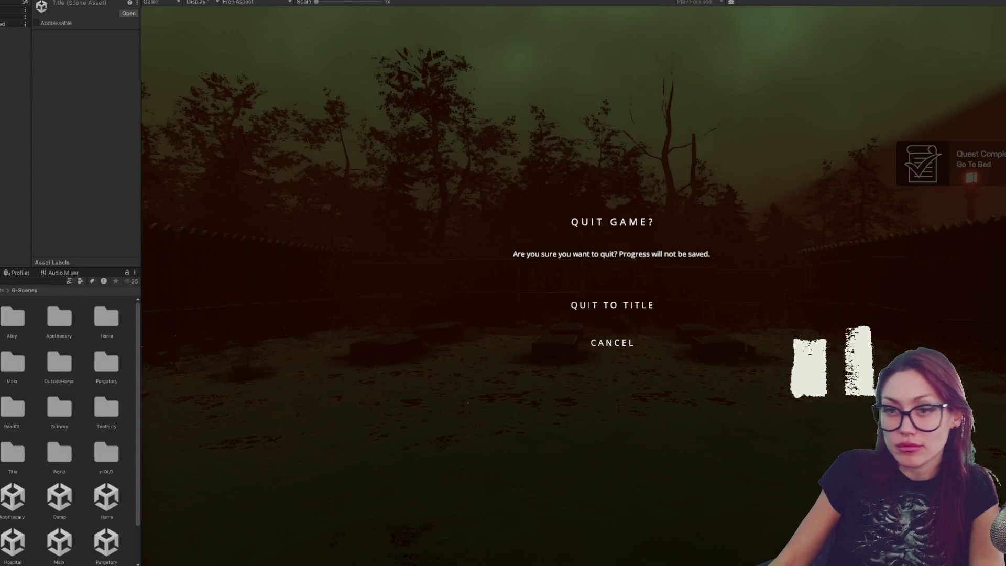
pyautogui.press('Escape')
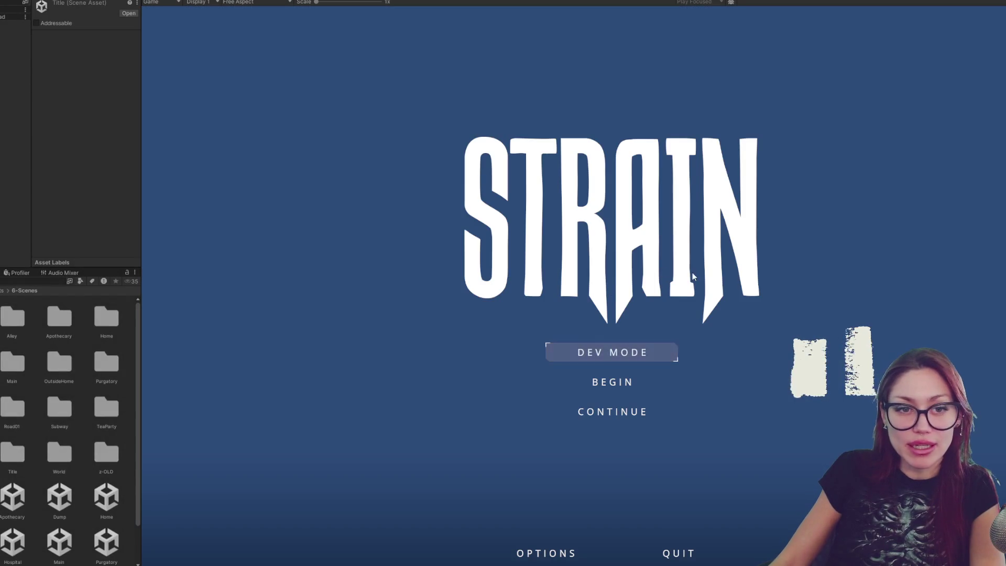
# Step: Continue the game and walk a Wooden Plank Wall preview around the planter, then leave build mode
pyautogui.click(637, 413)
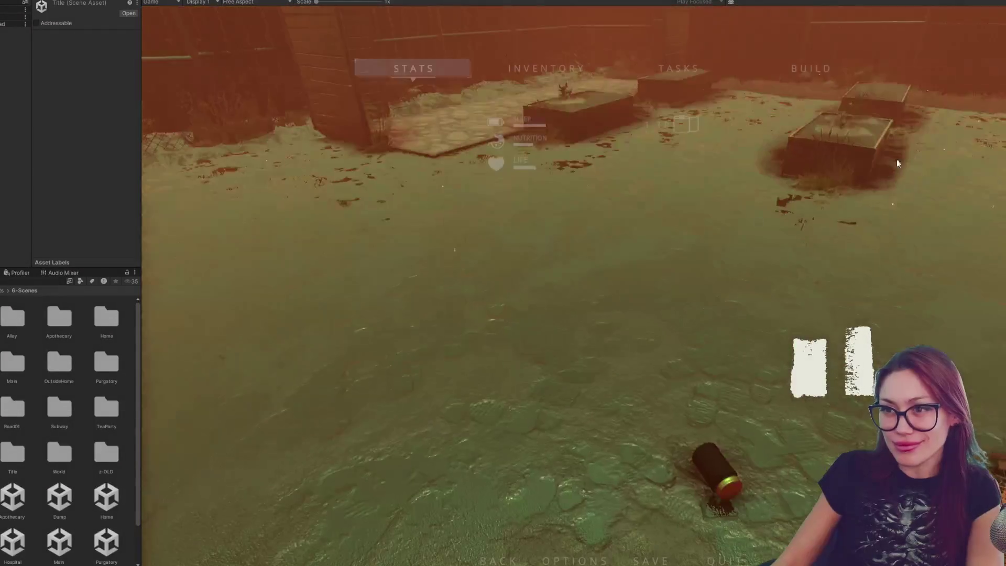
pyautogui.press('Escape')
pyautogui.click(853, 69)
pyautogui.click(589, 147)
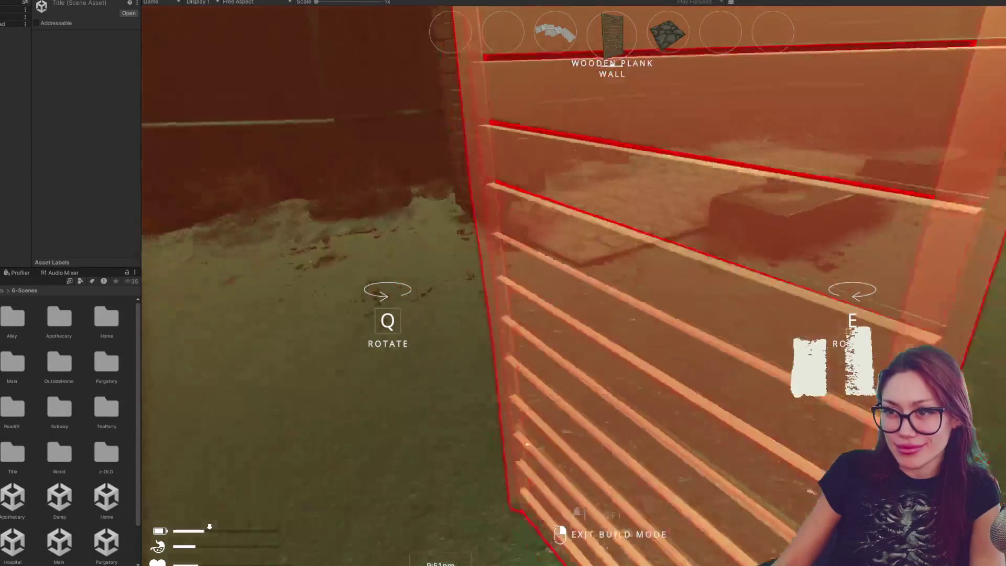
pyautogui.press('w')
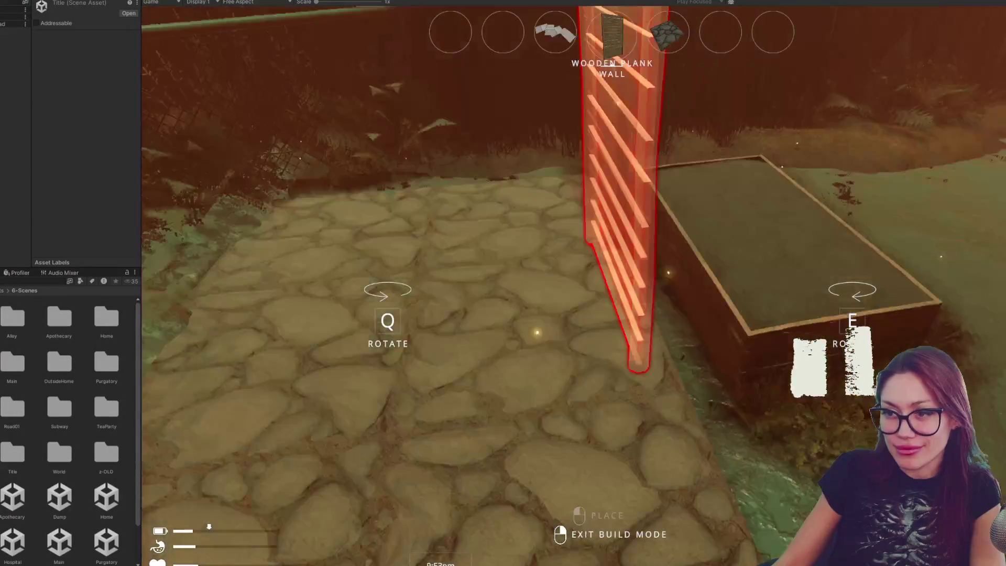
pyautogui.press('w')
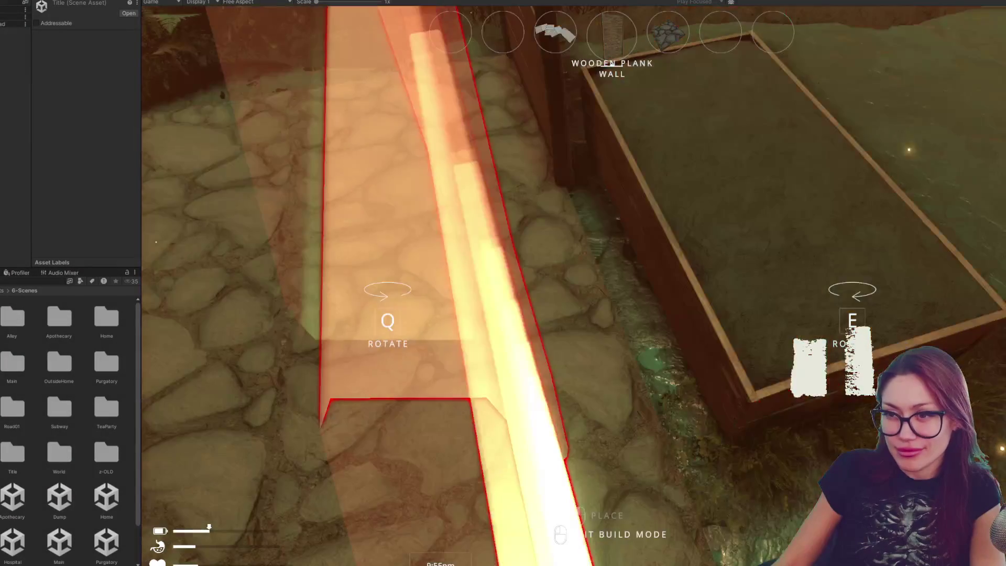
pyautogui.press('s')
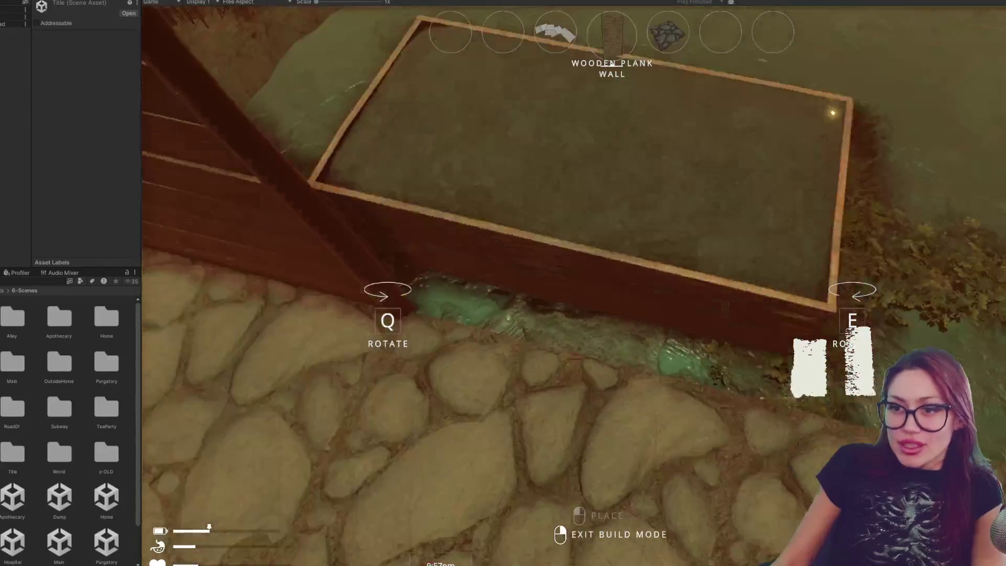
pyautogui.press('Escape')
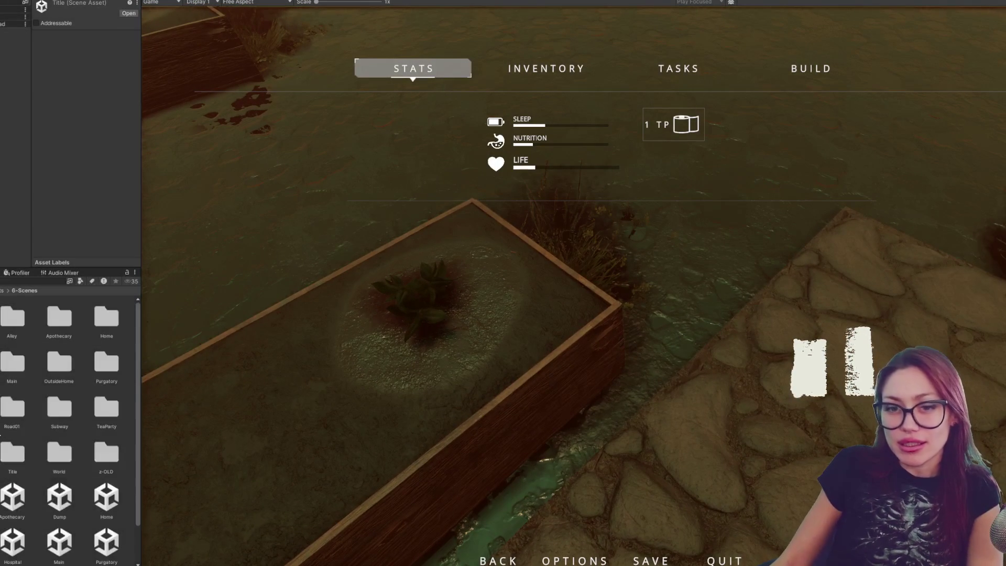
# Step: Stop play mode and bring PlacementControls.cs to the front in VS Code
pyautogui.hotkey('ctrl', 'p')
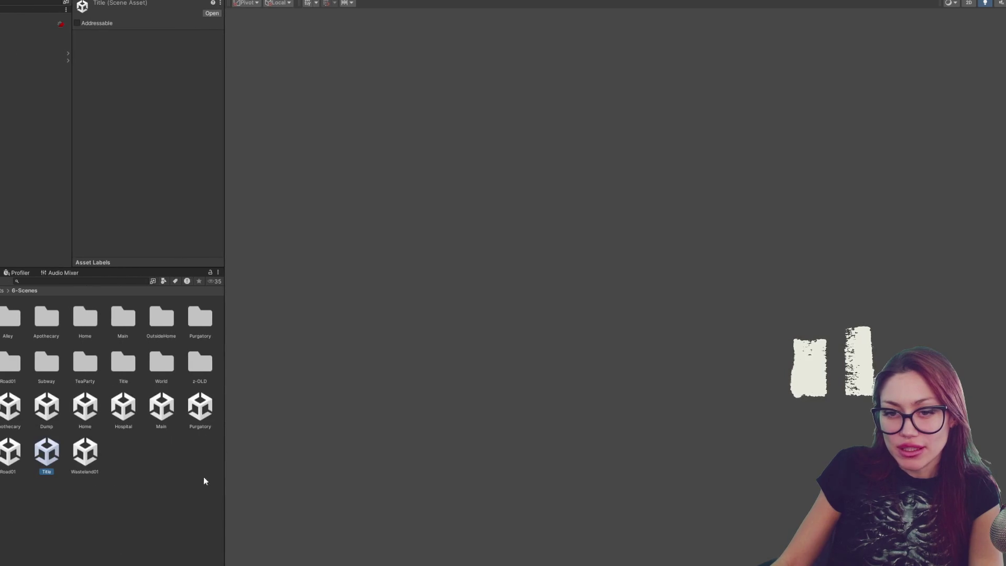
pyautogui.hotkey('alt', 'Tab')
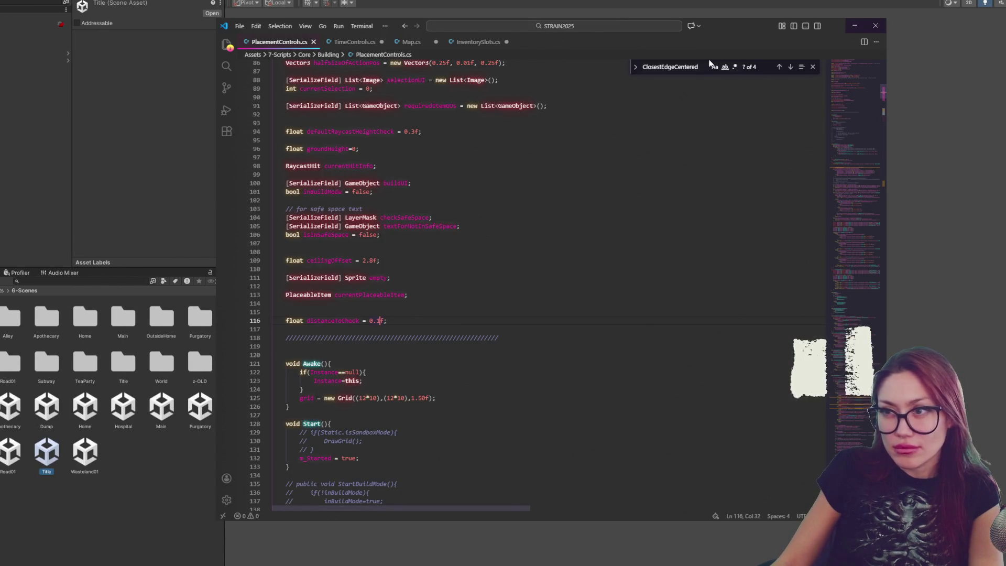
# Step: Cycle through the ClosestEdgeCentered find matches, ending on its definition at line 179
pyautogui.click(791, 67)
pyautogui.click(791, 67)
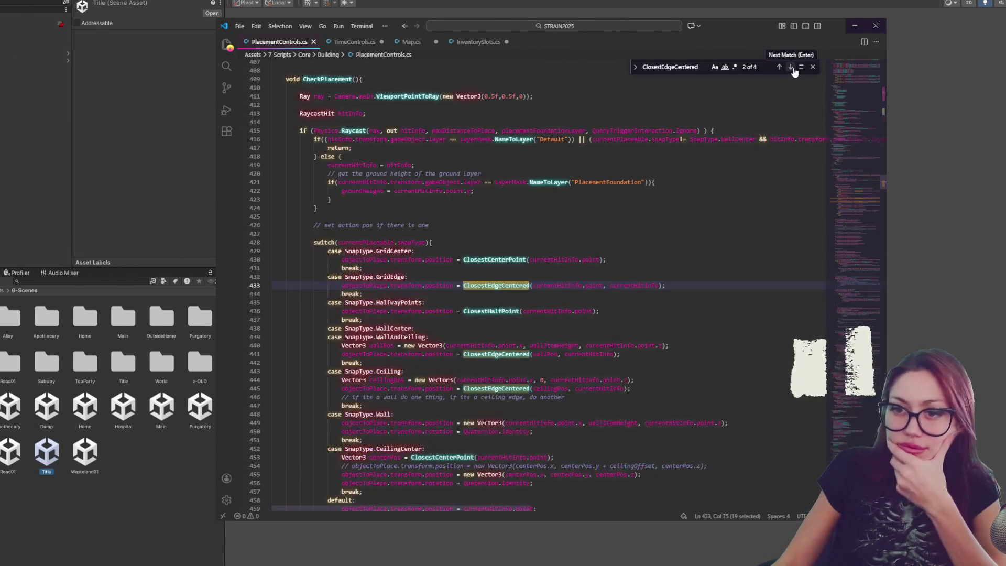
pyautogui.click(791, 67)
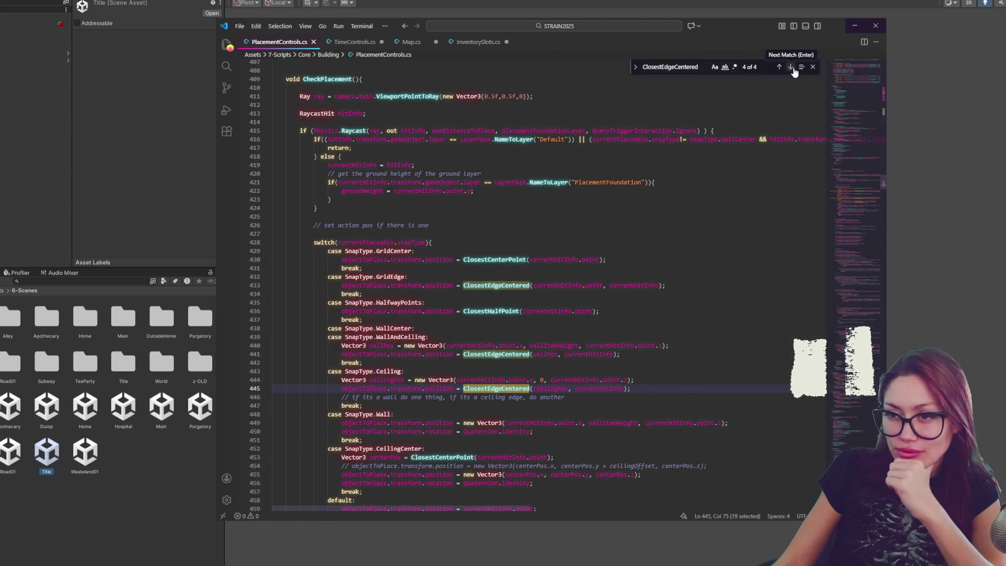
pyautogui.click(794, 71)
pyautogui.click(794, 72)
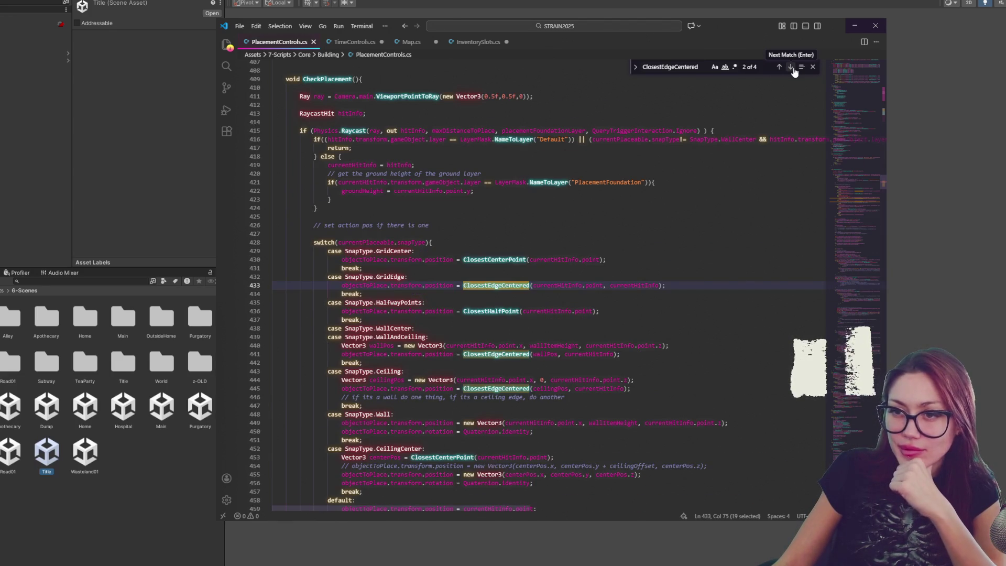
pyautogui.click(794, 72)
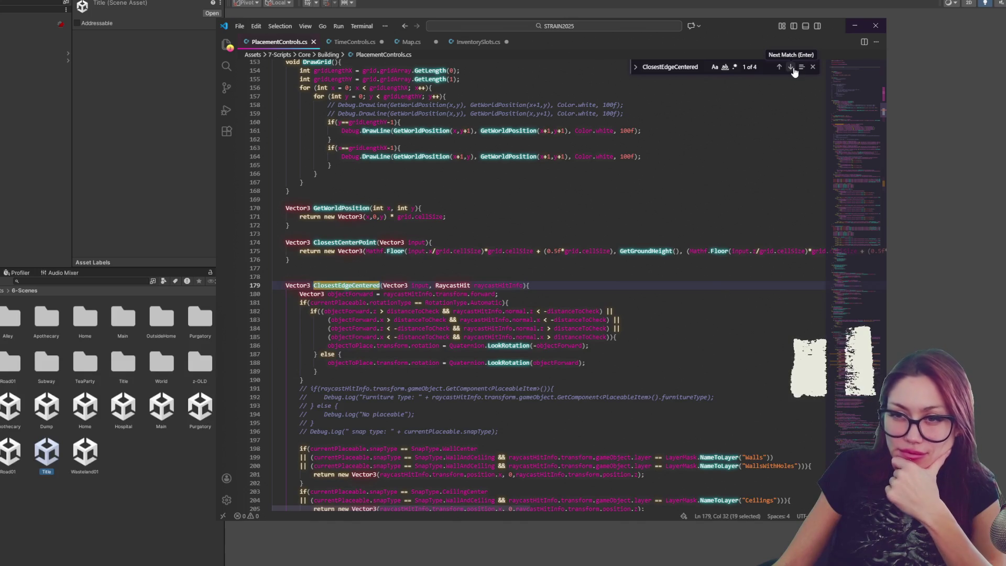
pyautogui.doubleClick(330, 303)
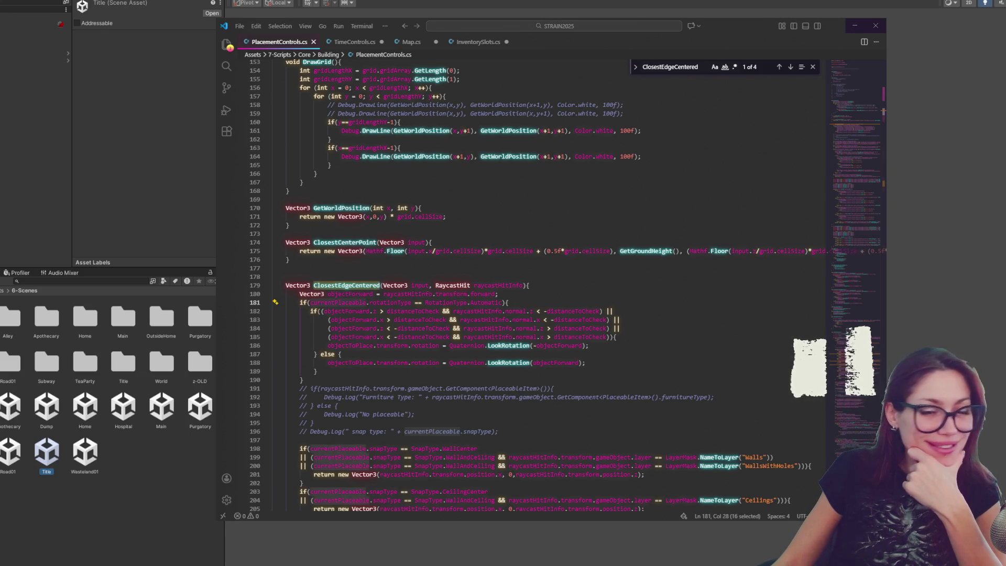
pyautogui.click(674, 344)
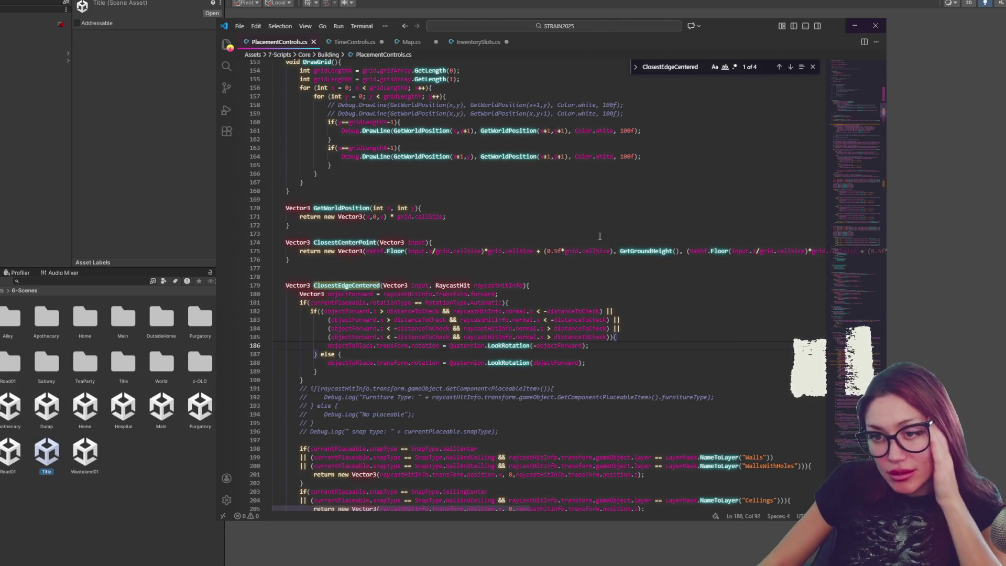
pyautogui.click(336, 312)
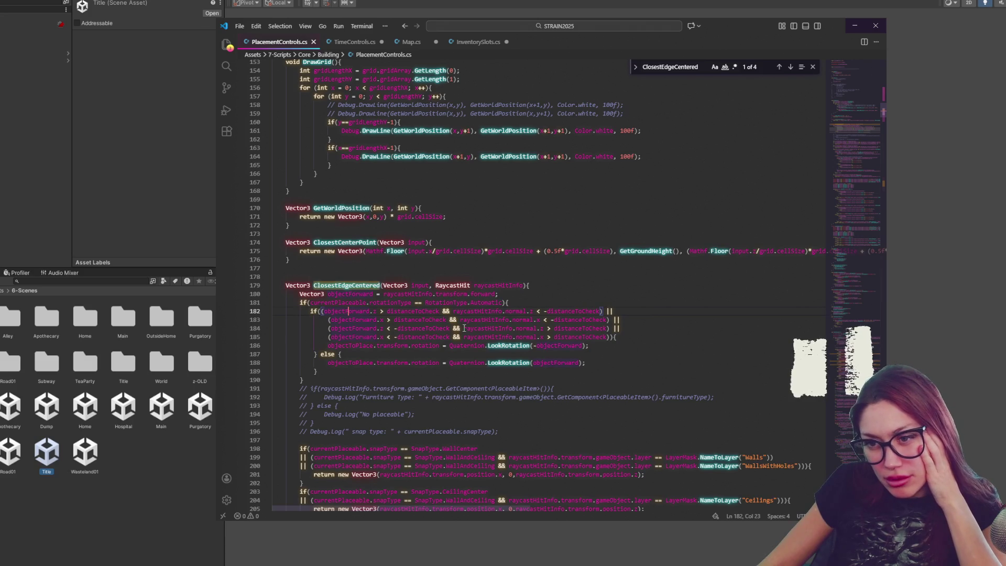
pyautogui.doubleClick(419, 320)
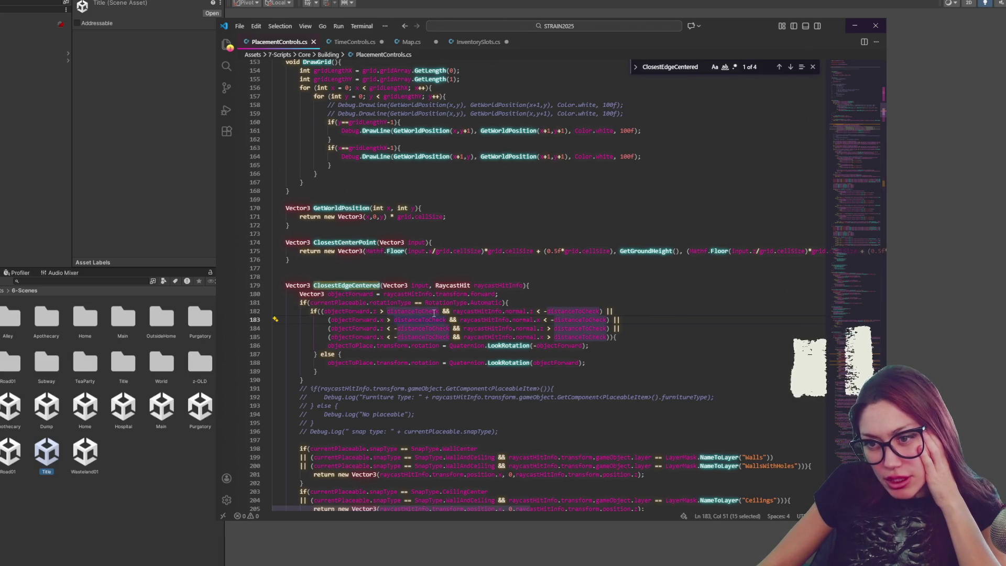
pyautogui.doubleClick(595, 311)
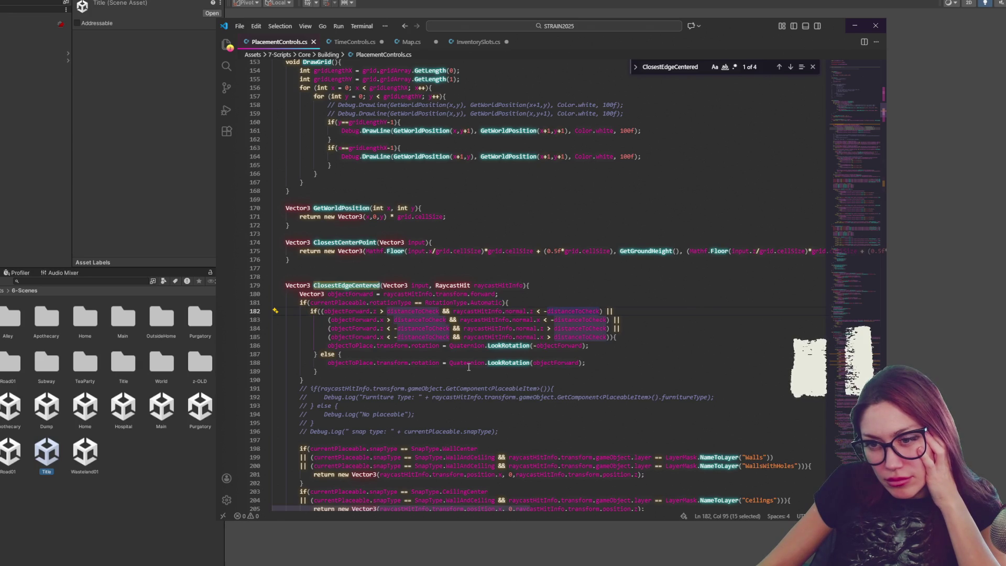
pyautogui.doubleClick(349, 294)
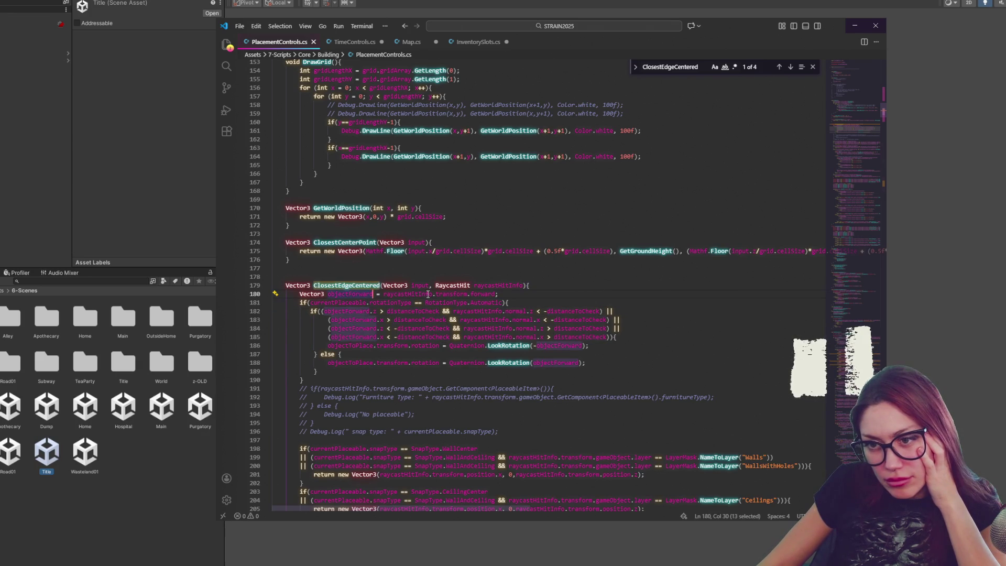
pyautogui.doubleClick(400, 304)
pyautogui.doubleClick(492, 303)
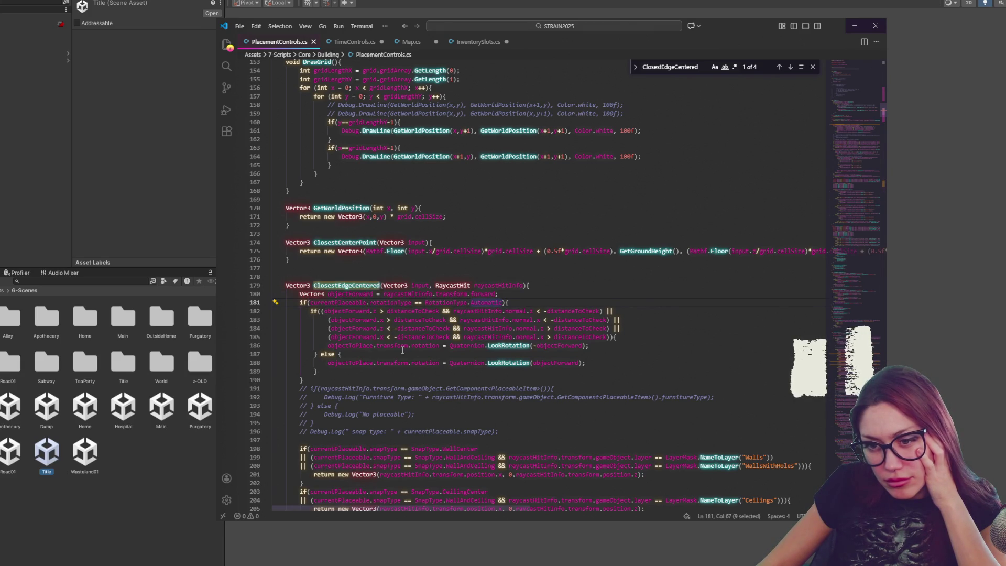
pyautogui.scroll(-2, 403, 350)
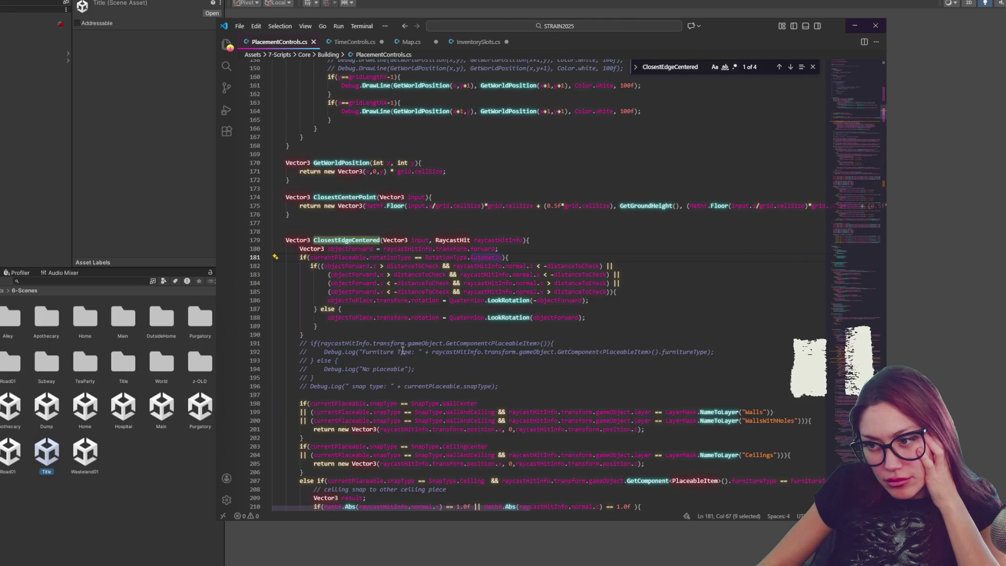
pyautogui.scroll(-3, 403, 351)
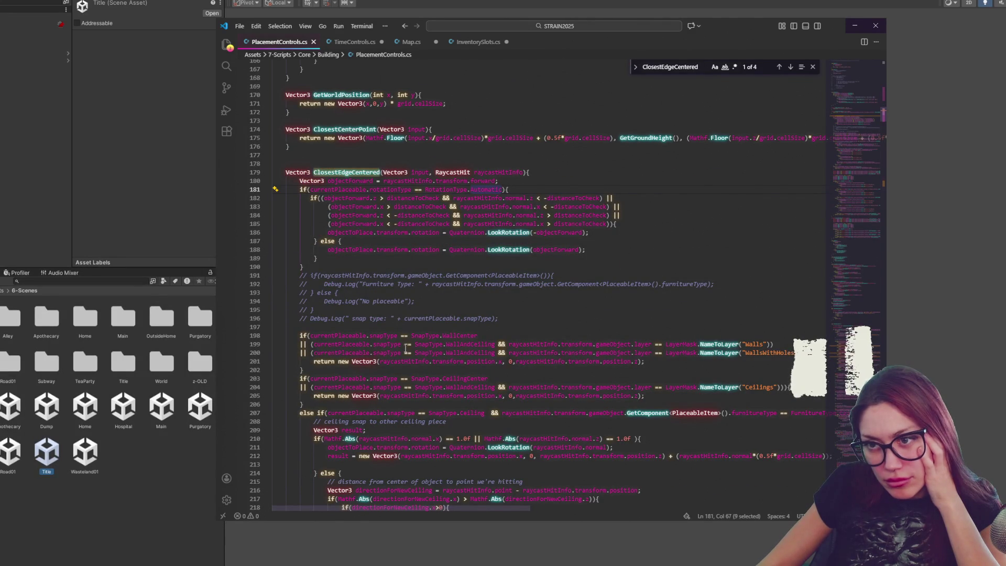
pyautogui.scroll(-3, 397, 347)
pyautogui.scroll(-1, 397, 346)
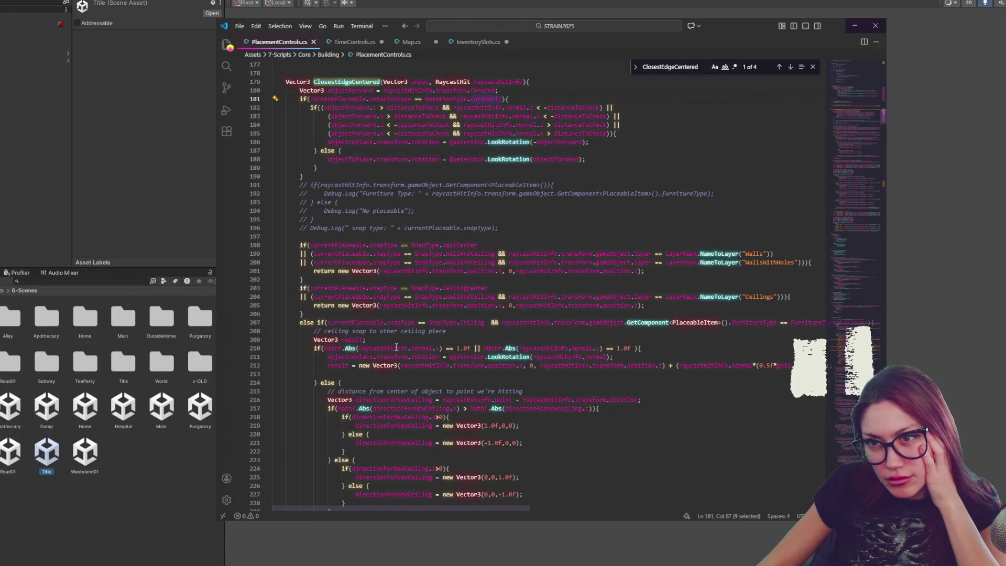
pyautogui.scroll(3, 396, 347)
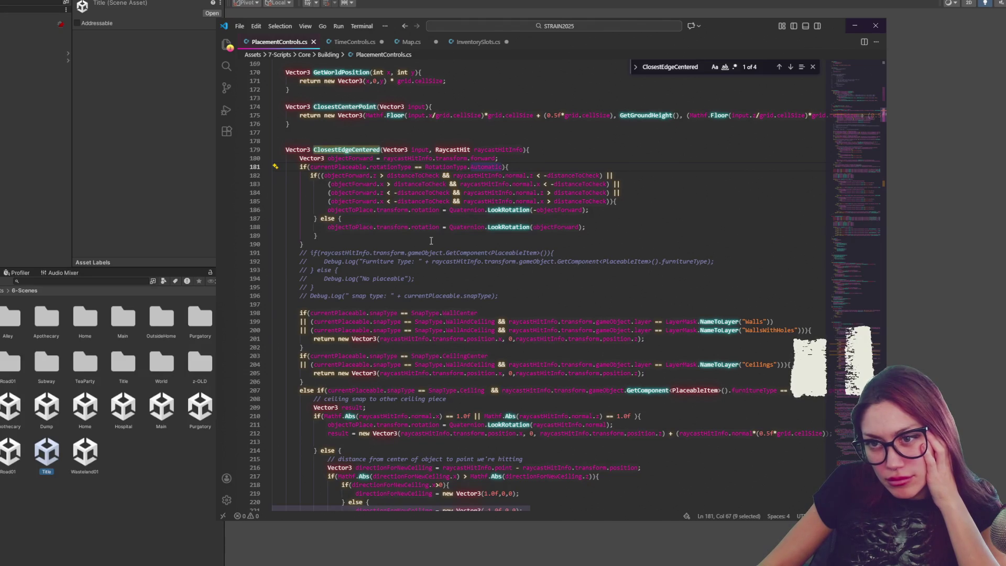
pyautogui.click(868, 82)
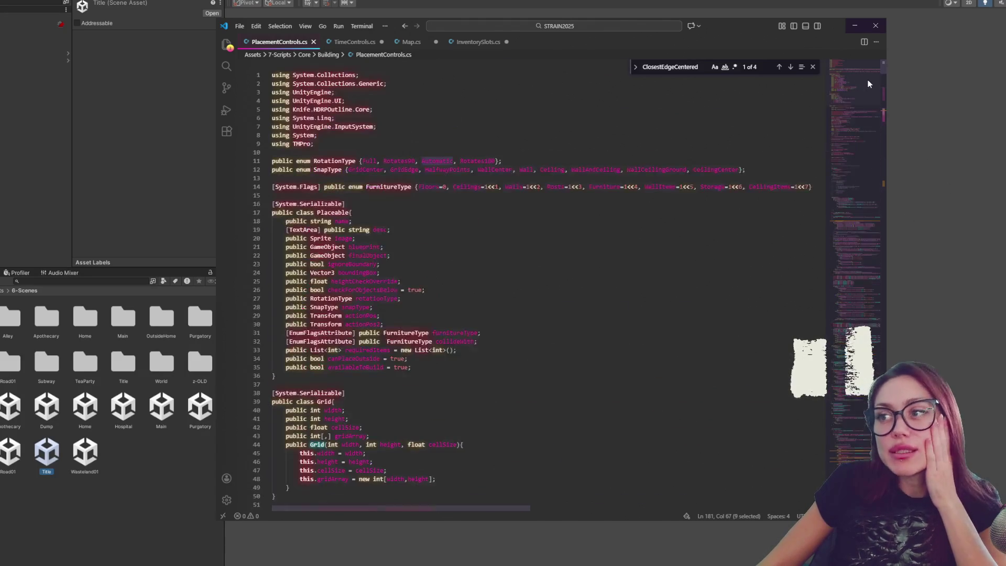
# Step: Replace all distanceToCheck occurrences with distanceForRotation via the Find/Replace widget
pyautogui.moveTo(867, 81); pyautogui.dragTo(857, 110)
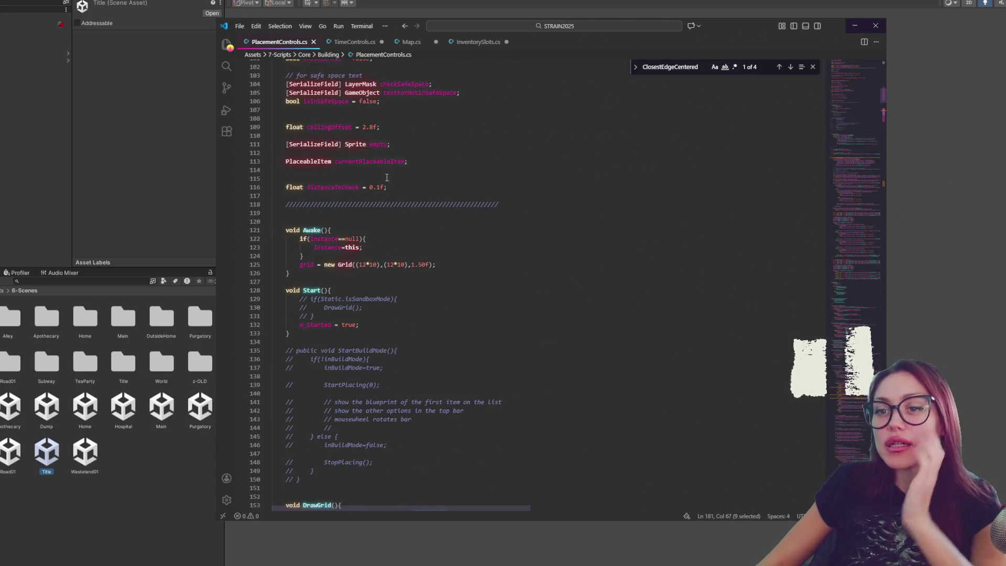
pyautogui.doubleClick(333, 187)
pyautogui.hotkey('ctrl', 'f')
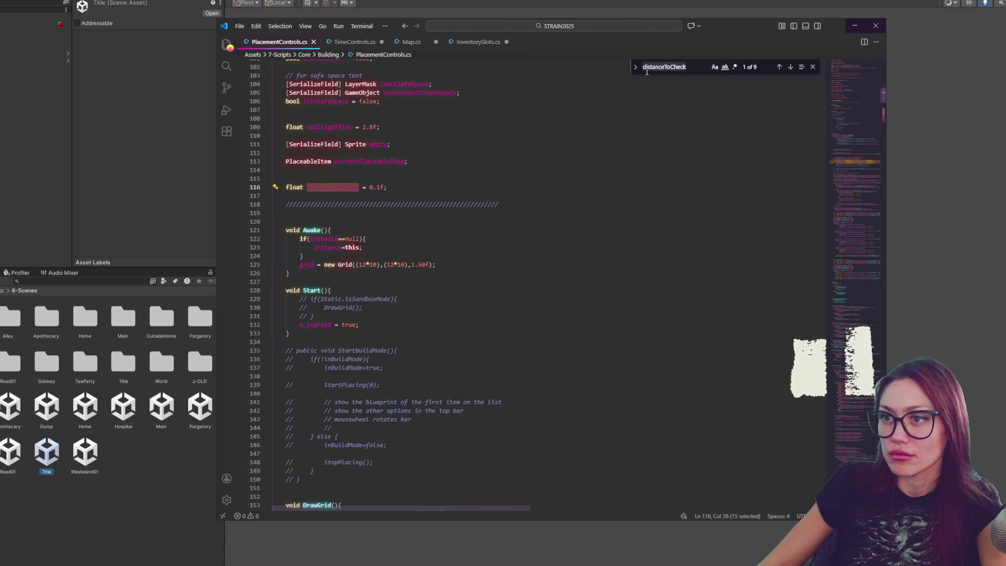
pyautogui.click(636, 67)
pyautogui.click(653, 81)
pyautogui.write('distanceTo')
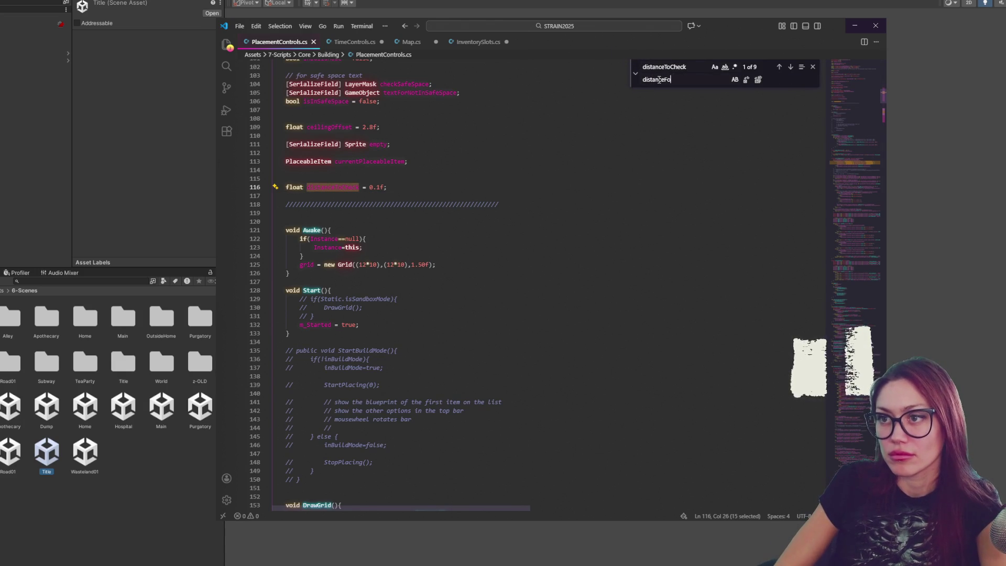
pyautogui.write('ation')
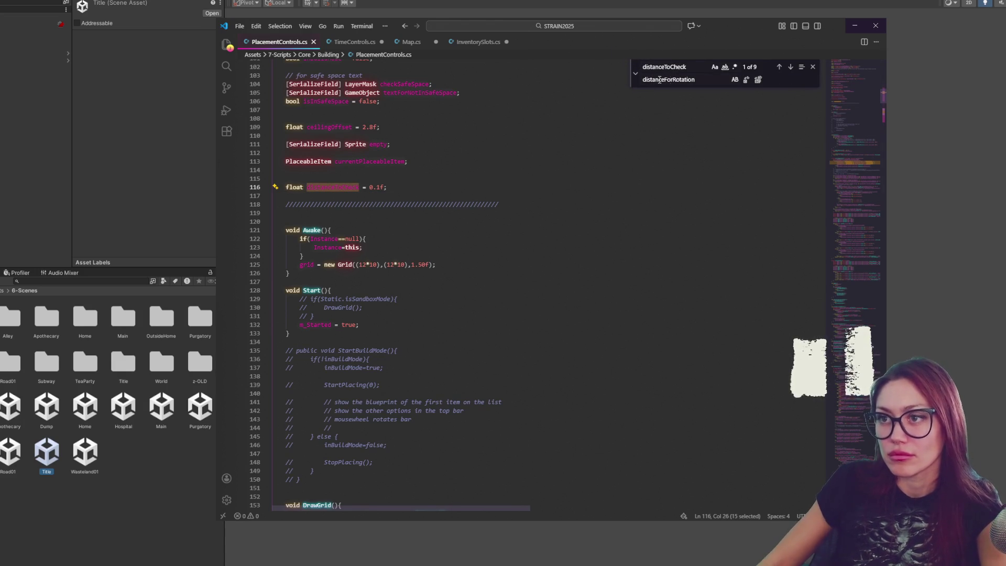
pyautogui.click(757, 81)
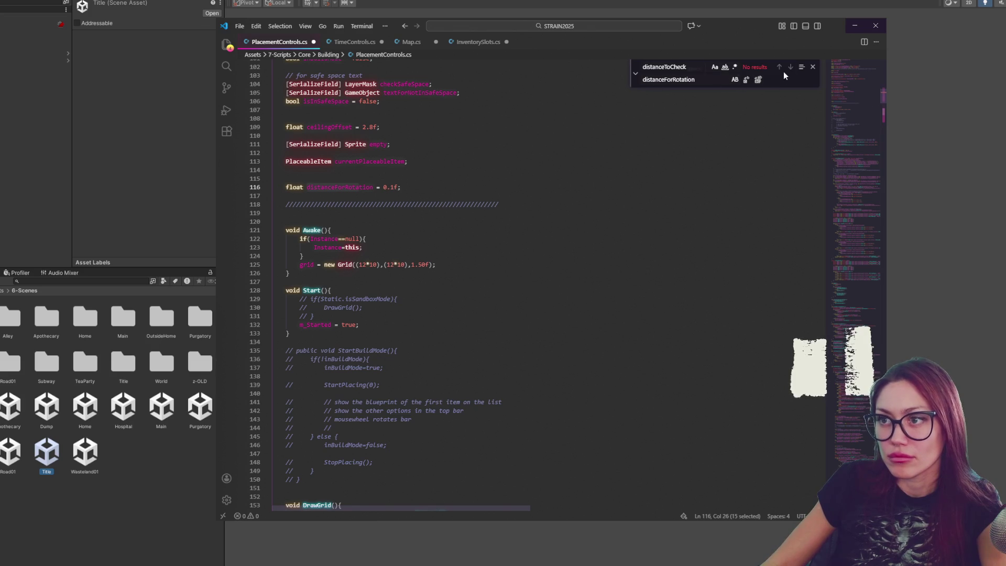
# Step: Collapse the replace row and change the find query to distanceFo
pyautogui.click(635, 73)
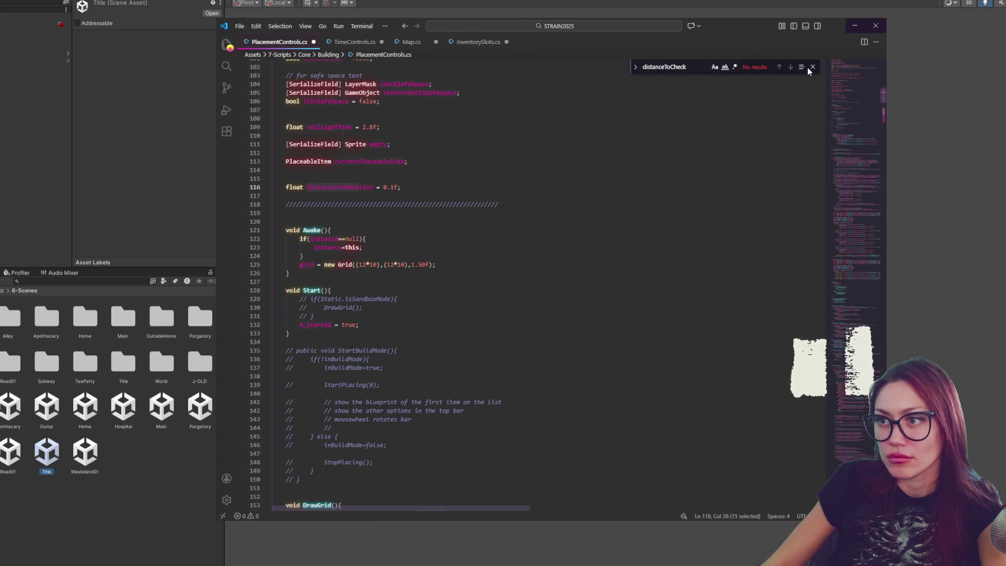
pyautogui.press('BackSpace')
pyautogui.press('BackSpace')
pyautogui.press('BackSpace')
pyautogui.write('Fo')
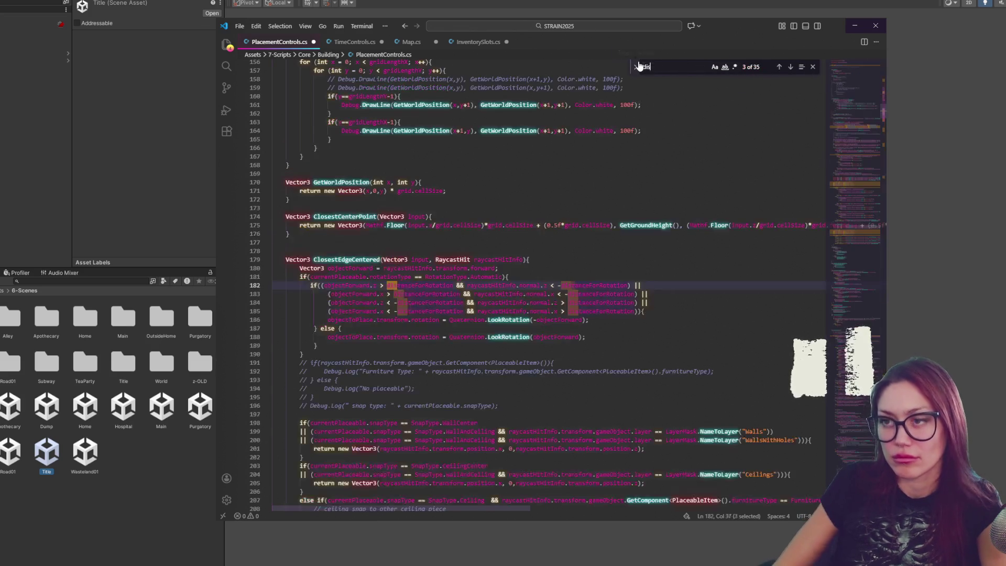
pyautogui.scroll(-3, 355, 203)
pyautogui.scroll(-3, 355, 202)
pyautogui.scroll(-3, 356, 202)
pyautogui.scroll(4, 498, 183)
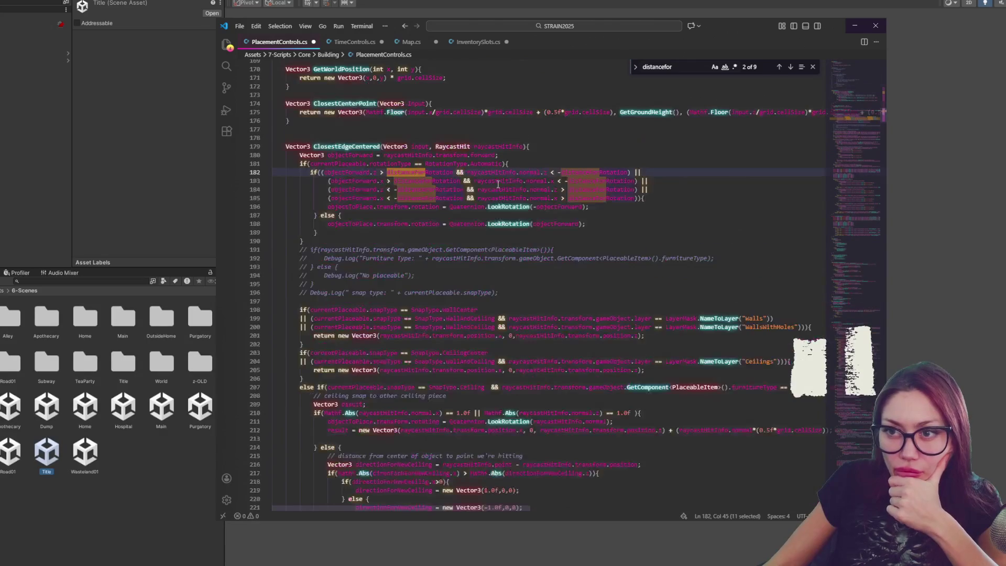
pyautogui.scroll(-3, 499, 184)
pyautogui.moveTo(855, 131); pyautogui.dragTo(855, 64)
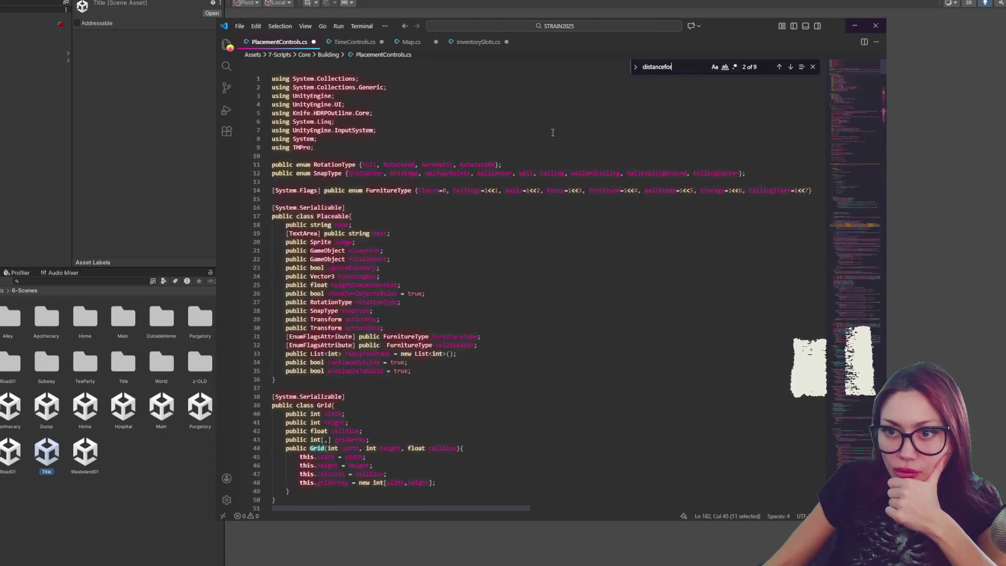
pyautogui.scroll(-5, 365, 396)
pyautogui.scroll(-14, 406, 334)
pyautogui.scroll(-3, 401, 297)
pyautogui.scroll(-5, 401, 296)
# Step: Change the distanceForRotation value on line 116 from 0.1f to 0.5f and jump to the next match
pyautogui.click(395, 344)
pyautogui.press('BackSpace')
pyautogui.write('5f;')
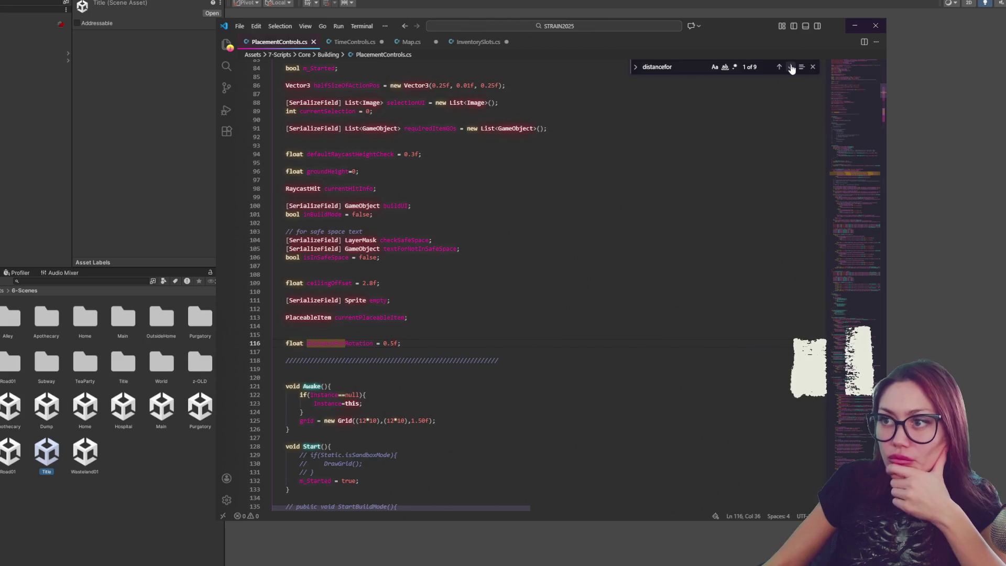
pyautogui.click(792, 66)
pyautogui.scroll(-5, 486, 251)
pyautogui.scroll(-5, 485, 252)
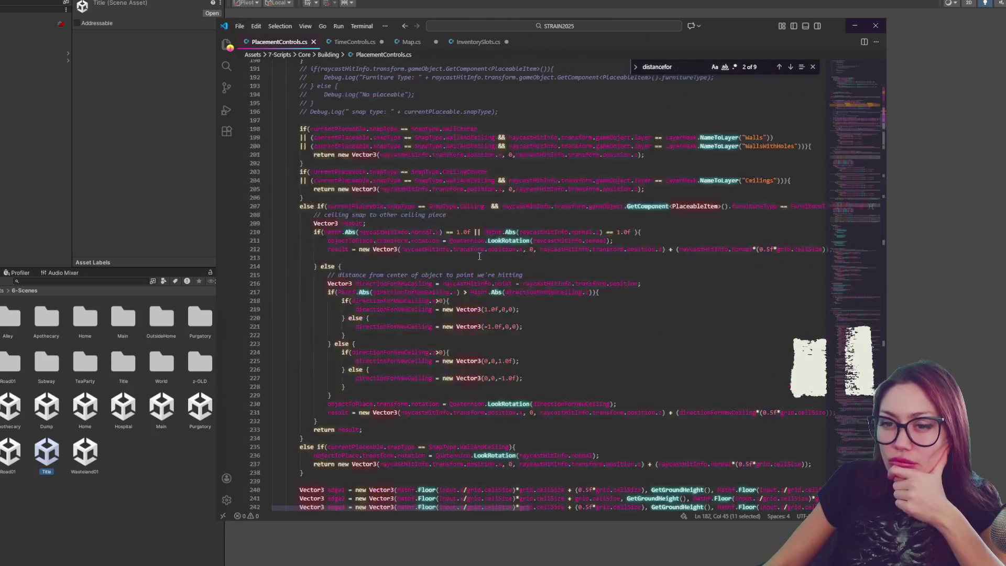
pyautogui.scroll(-4, 485, 252)
pyautogui.scroll(-4, 488, 252)
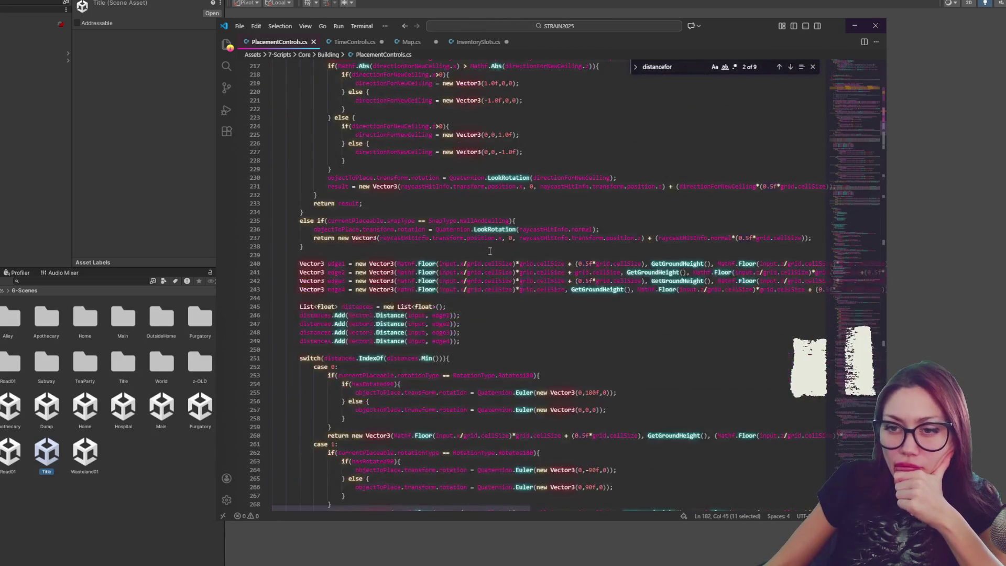
pyautogui.scroll(-4, 489, 251)
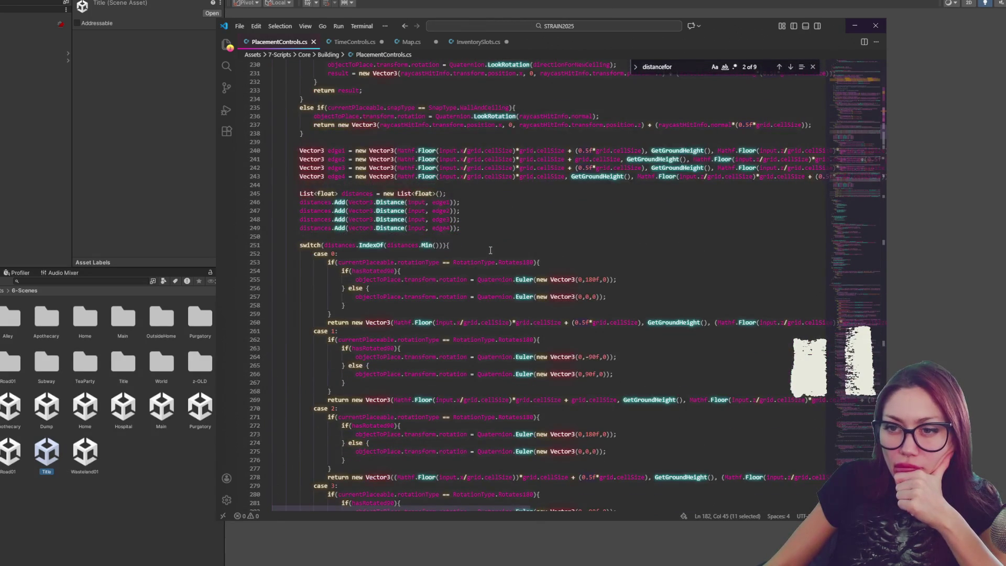
pyautogui.scroll(-4, 490, 250)
pyautogui.scroll(-4, 491, 250)
pyautogui.scroll(-4, 492, 250)
pyautogui.scroll(-5, 493, 252)
pyautogui.scroll(-5, 494, 252)
pyautogui.scroll(-4, 494, 252)
pyautogui.scroll(-5, 496, 250)
pyautogui.scroll(-5, 506, 252)
pyautogui.scroll(-5, 514, 253)
pyautogui.scroll(-5, 519, 254)
pyautogui.scroll(-5, 520, 253)
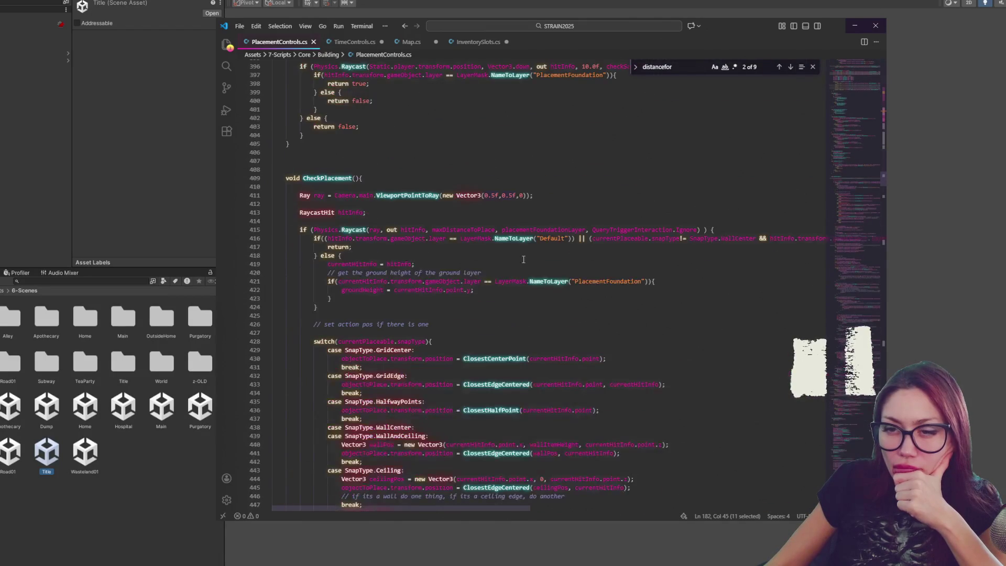
pyautogui.scroll(-5, 437, 177)
# Step: Review uses of HalfwayPoints, ClosestEdgeCentered, objectToPlace and the problems counter
pyautogui.doubleClick(387, 267)
pyautogui.doubleClick(497, 249)
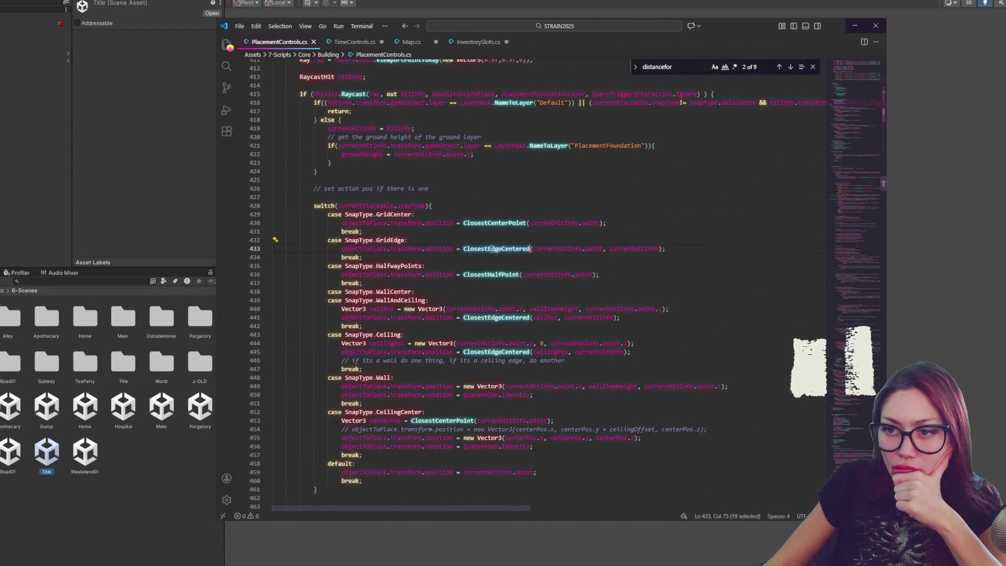
pyautogui.scroll(-3, 642, 278)
pyautogui.scroll(-2, 642, 278)
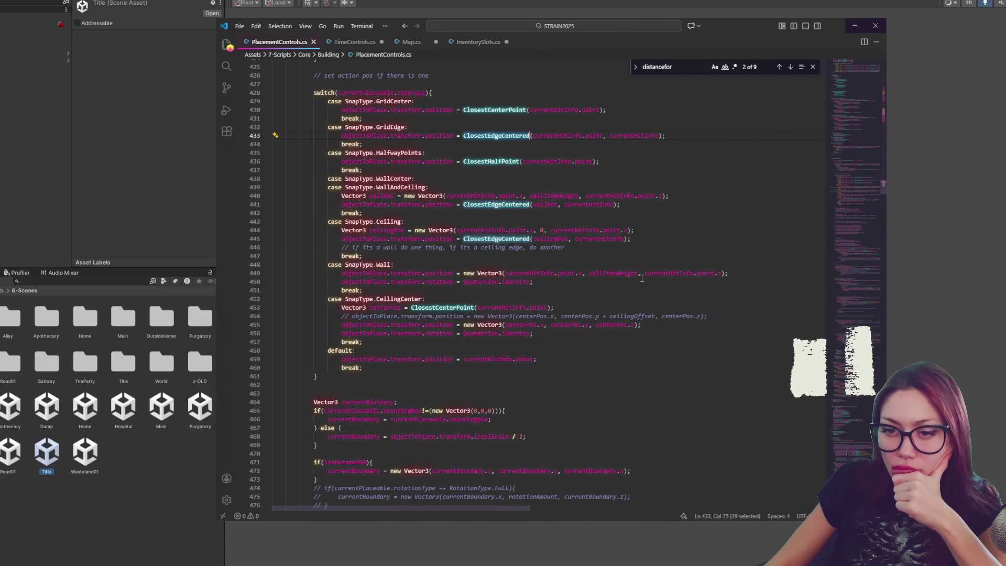
pyautogui.scroll(3, 642, 279)
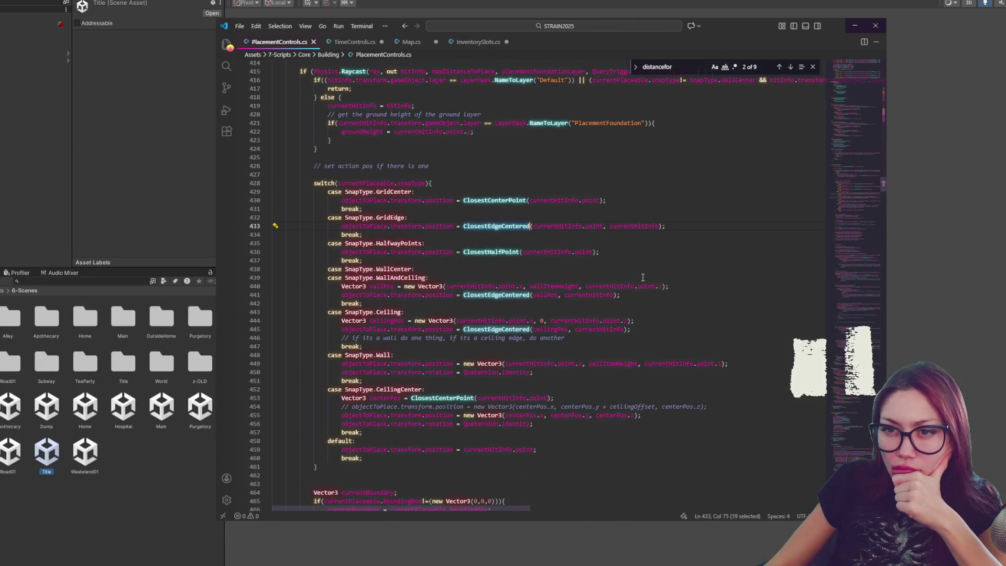
pyautogui.doubleClick(363, 226)
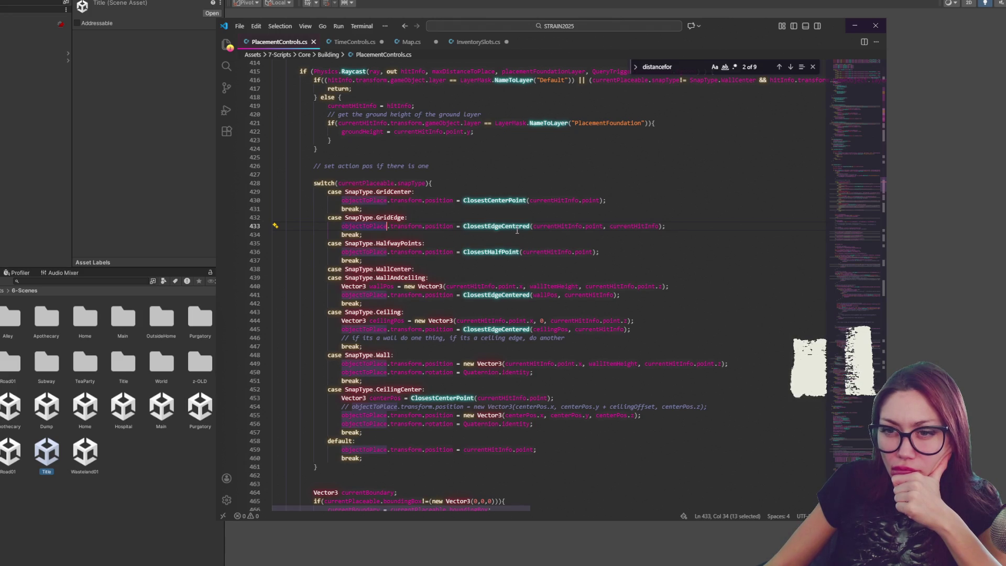
pyautogui.scroll(-4, 516, 228)
pyautogui.scroll(-4, 516, 228)
pyautogui.scroll(-3, 519, 226)
pyautogui.scroll(-3, 520, 224)
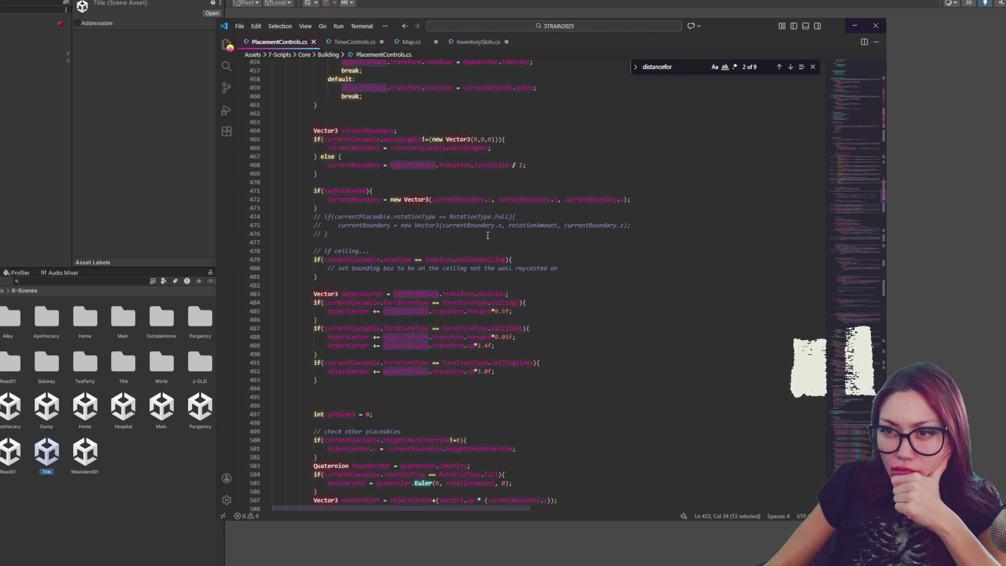
pyautogui.scroll(-1, 487, 234)
pyautogui.scroll(-1, 488, 235)
pyautogui.scroll(-2, 488, 234)
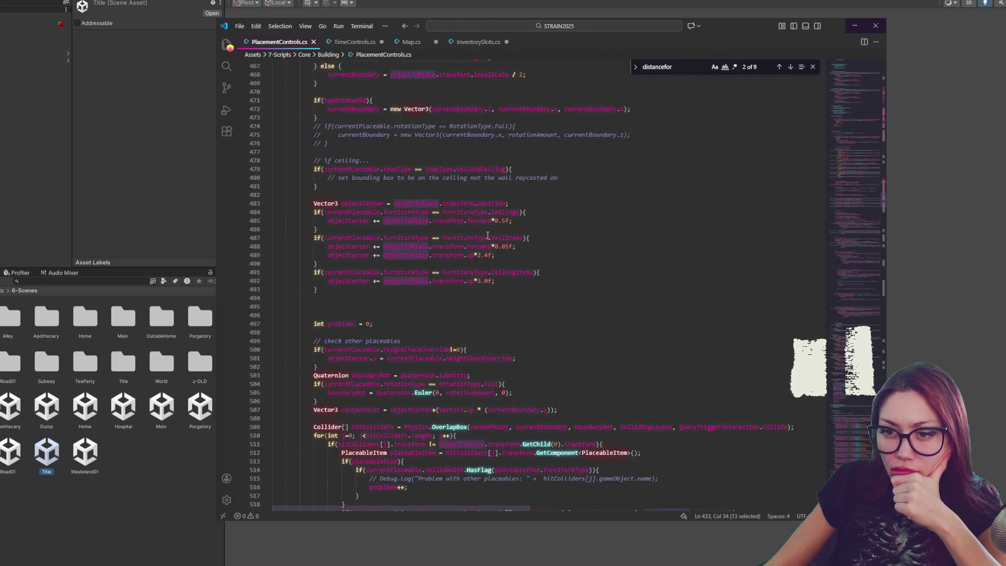
pyautogui.scroll(-2, 488, 235)
pyautogui.scroll(-1, 488, 235)
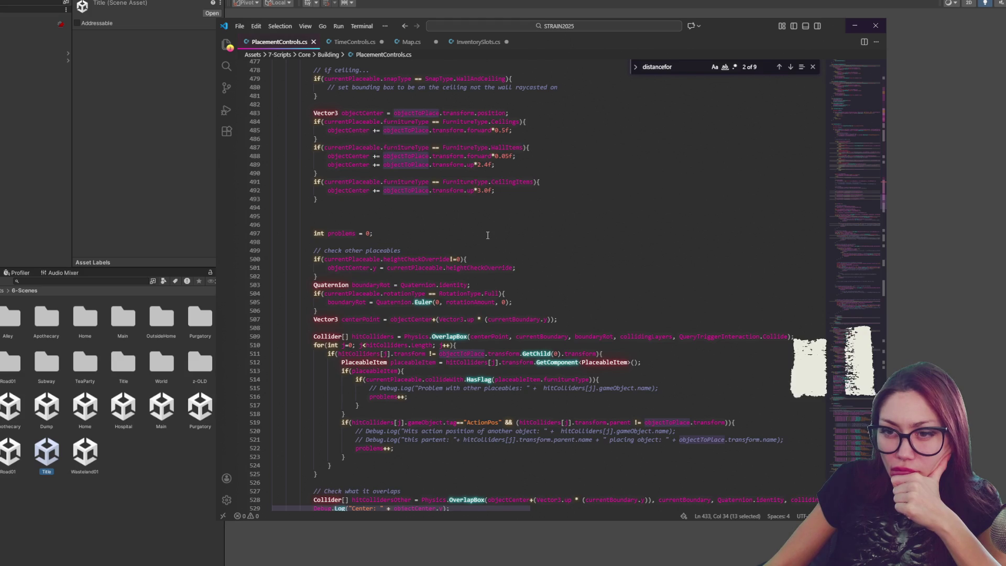
pyautogui.scroll(-2, 487, 235)
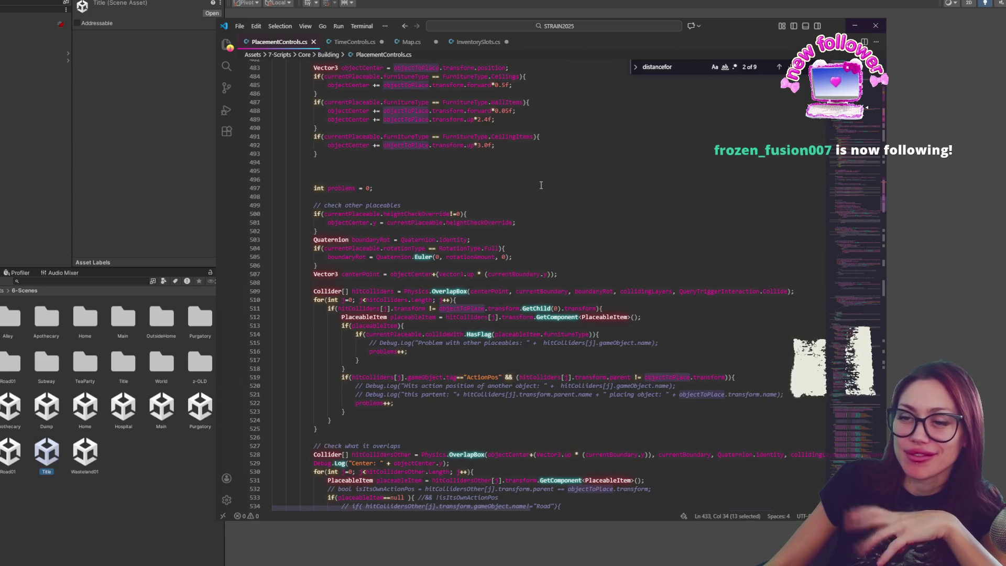
pyautogui.doubleClick(335, 189)
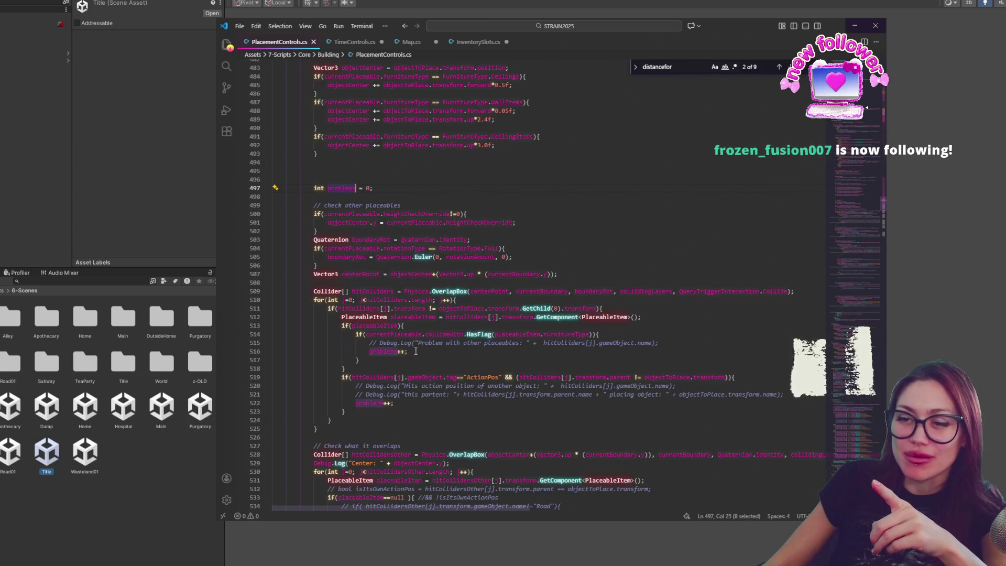
pyautogui.scroll(-1, 471, 333)
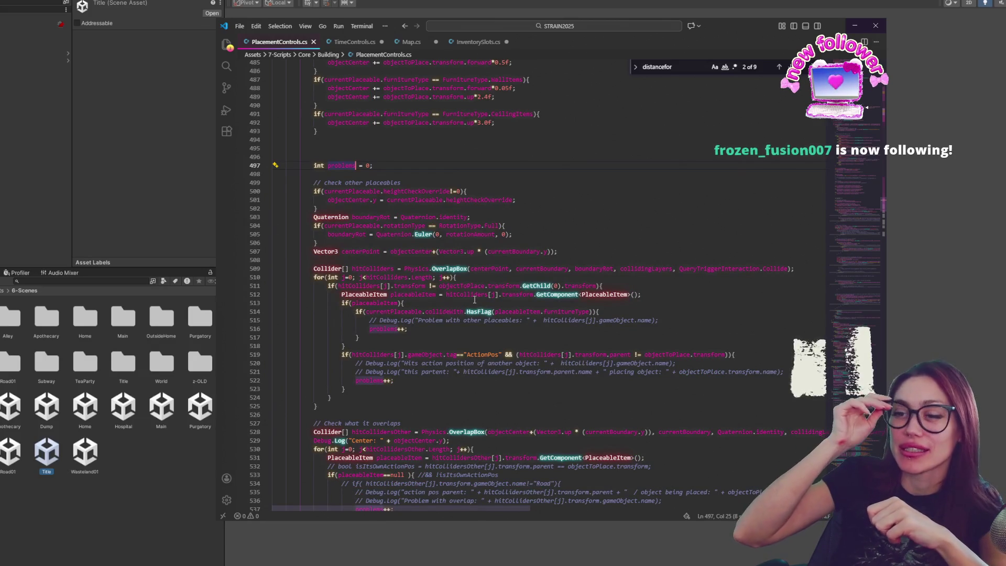
pyautogui.scroll(-1, 474, 299)
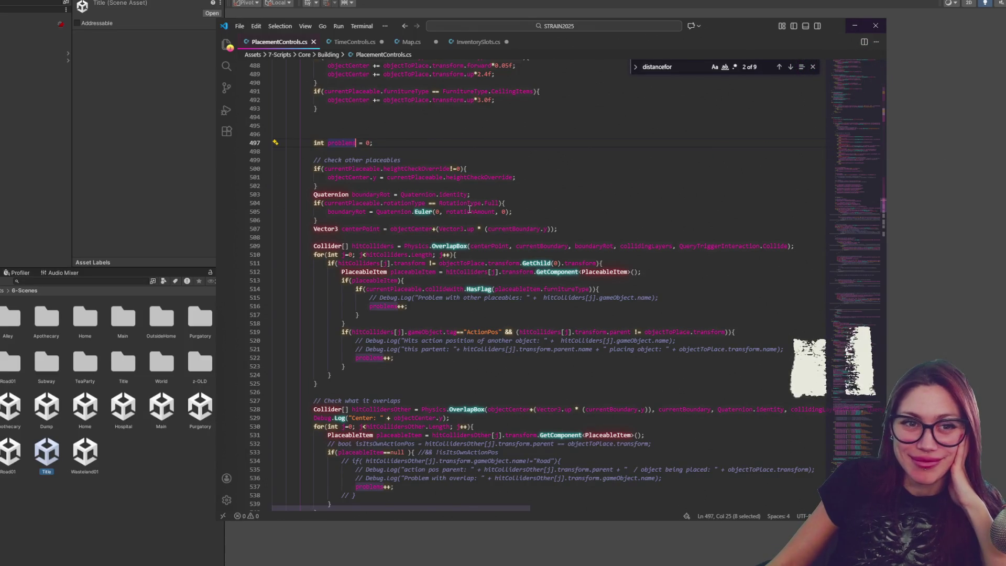
pyautogui.scroll(-1, 472, 249)
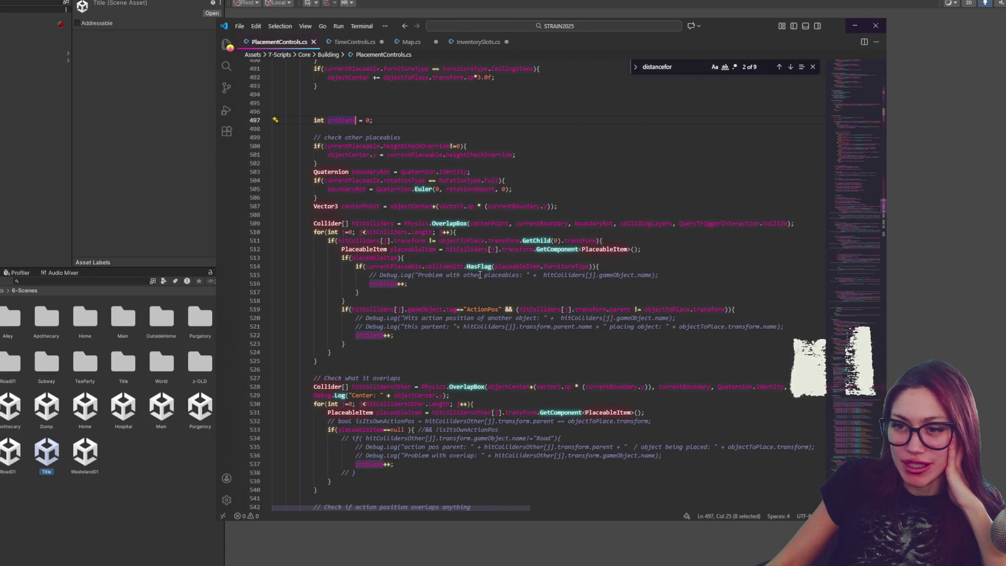
# Step: Review uses of placeableItem, FurnitureType and currentBoundary in the overlap-check code
pyautogui.doubleClick(503, 266)
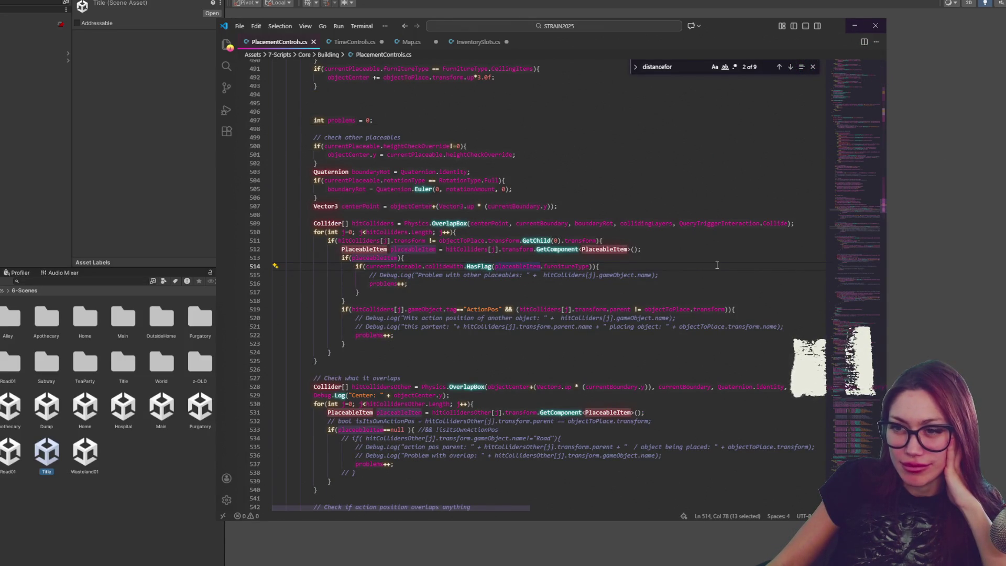
pyautogui.doubleClick(566, 266)
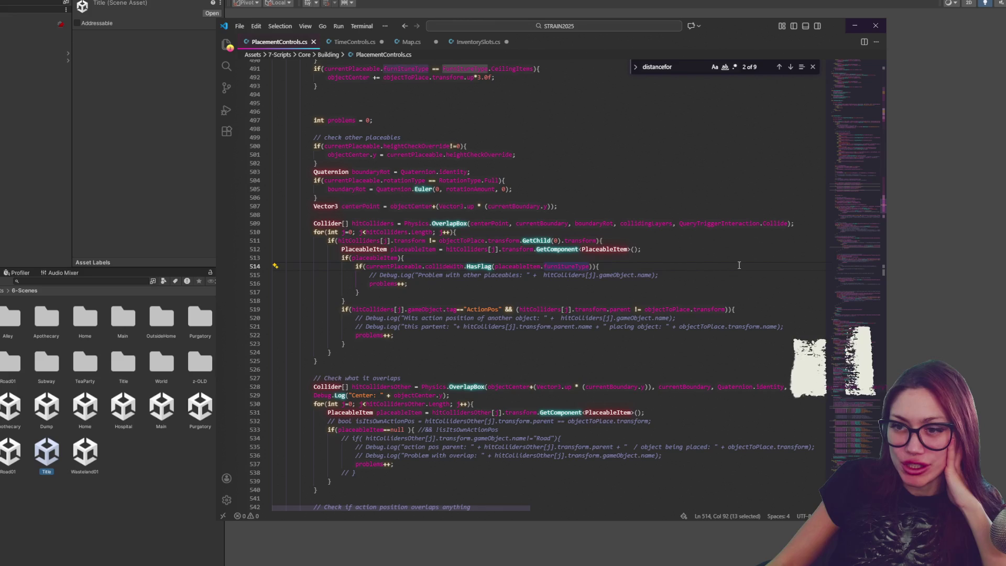
pyautogui.click(652, 275)
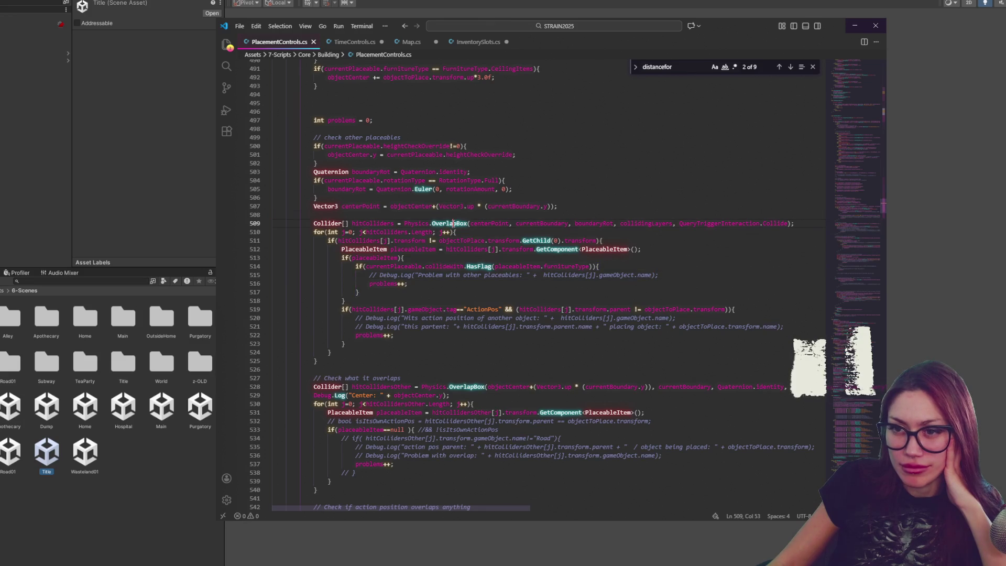
pyautogui.doubleClick(534, 223)
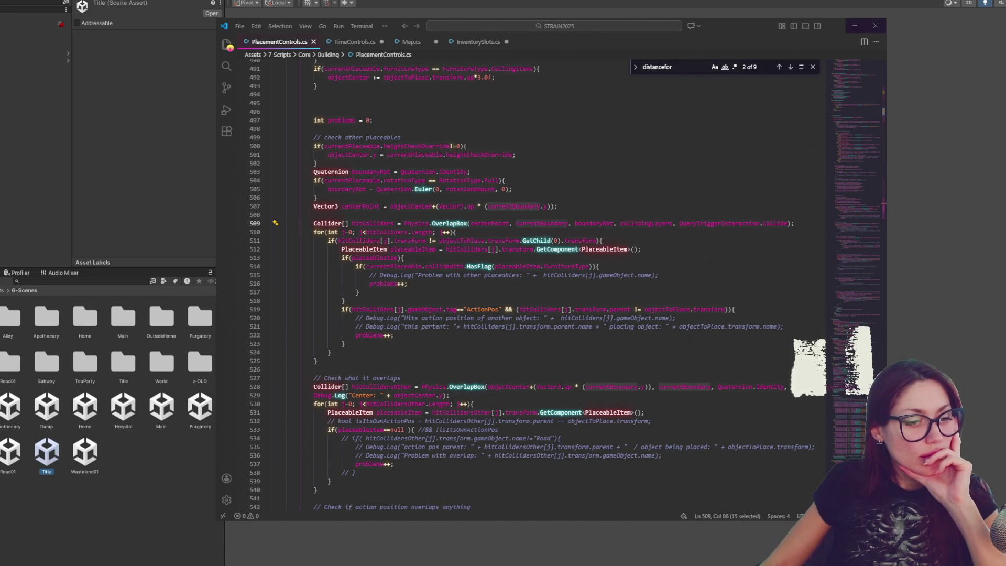
# Step: Bring up the Unity docs for Physics.OverlapBox and move the window off the code
pyautogui.press("ctrl+'")
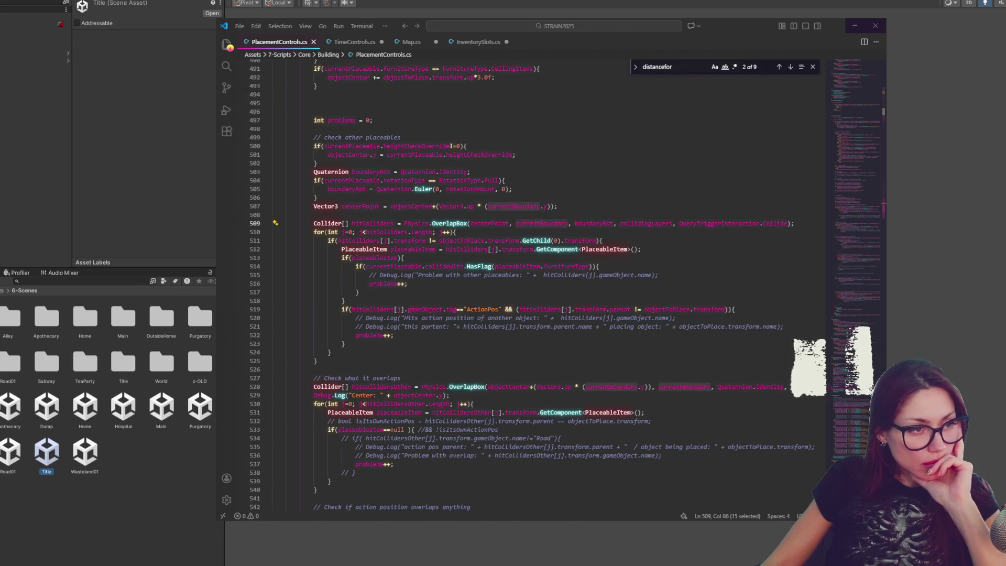
pyautogui.moveTo(642, 261); pyautogui.dragTo(710, 272)
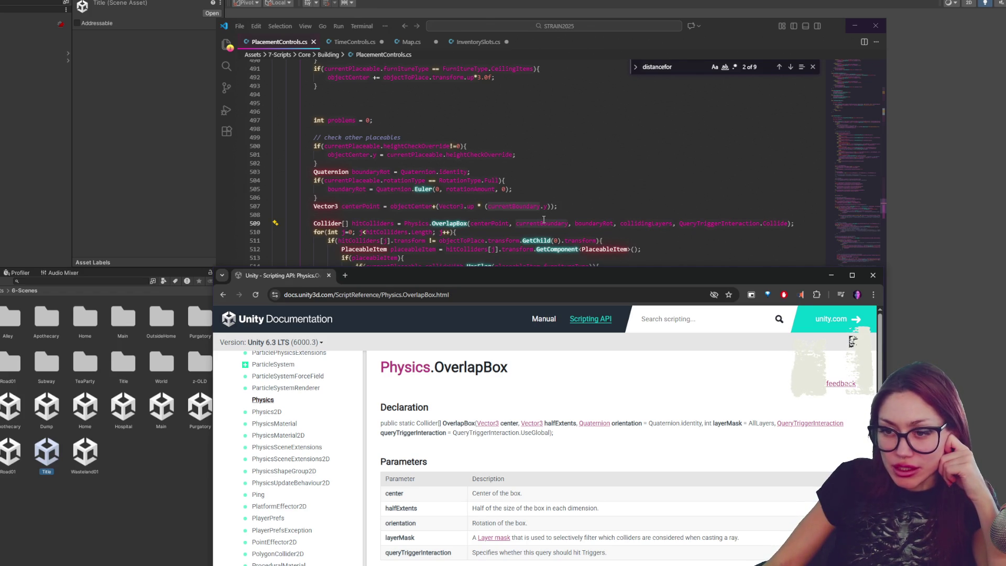
# Step: Check the OverlapBox halfExtents parameter in the docs, then close the browser window
pyautogui.click(537, 227)
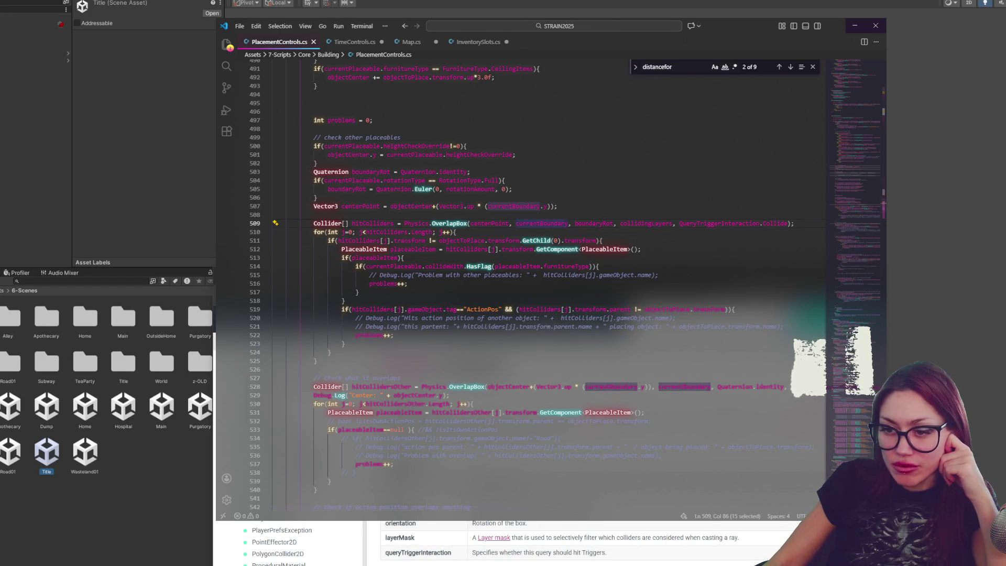
pyautogui.click(524, 533)
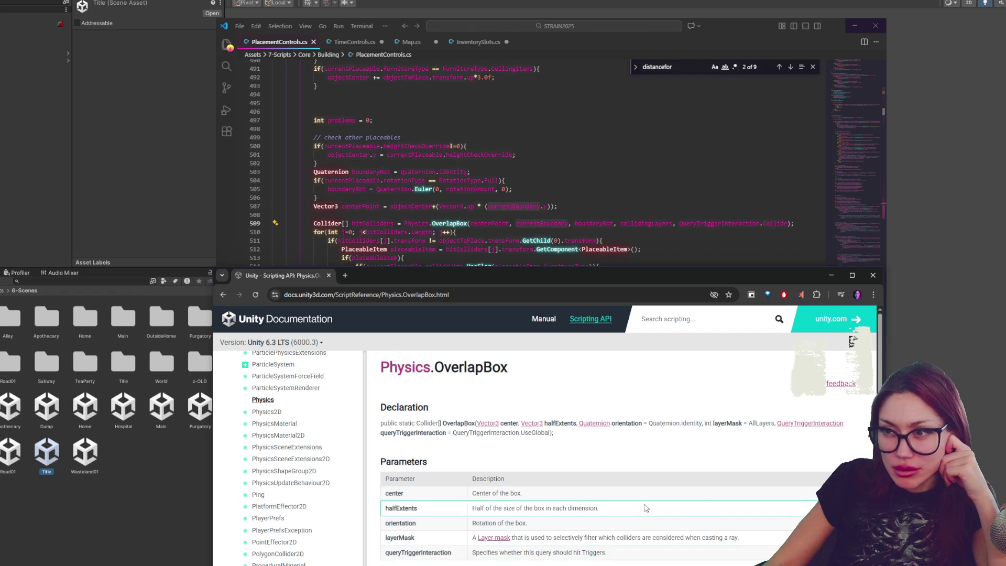
pyautogui.click(872, 276)
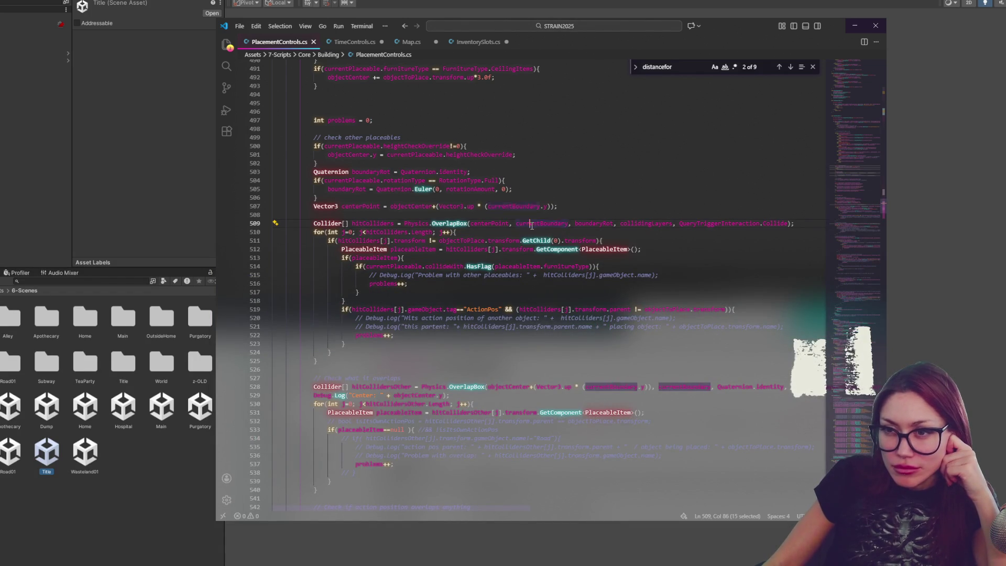
pyautogui.scroll(4, 528, 228)
pyautogui.scroll(4, 643, 256)
pyautogui.scroll(4, 643, 257)
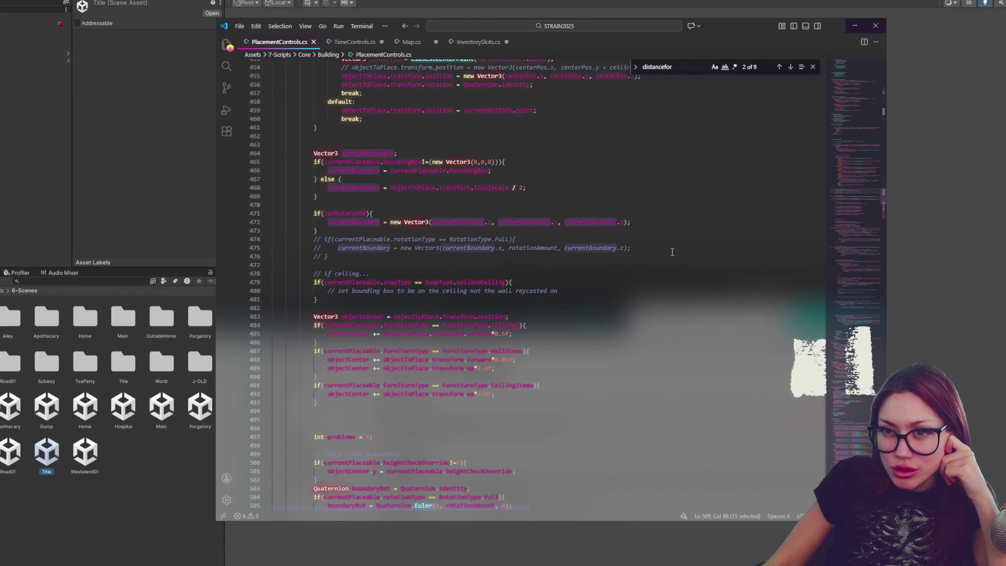
pyautogui.scroll(5, 672, 252)
pyautogui.scroll(5, 673, 252)
pyautogui.scroll(5, 672, 252)
pyautogui.scroll(4, 673, 251)
pyautogui.scroll(-5, 672, 251)
pyautogui.scroll(-3, 673, 253)
pyautogui.scroll(-2, 675, 256)
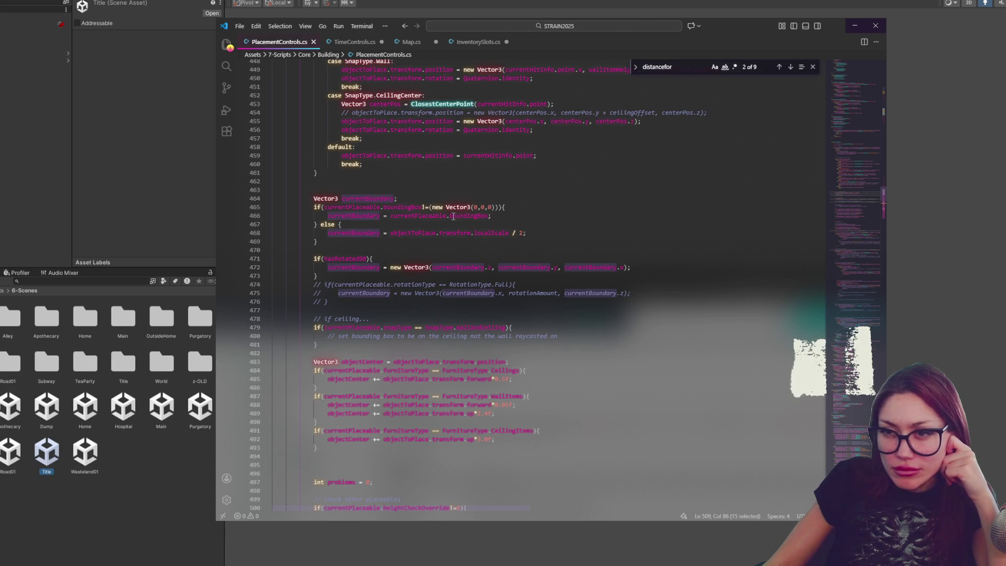
# Step: Inspect the boundingBox assignment on line 466, then switch back to the Unity editor
pyautogui.click(428, 216)
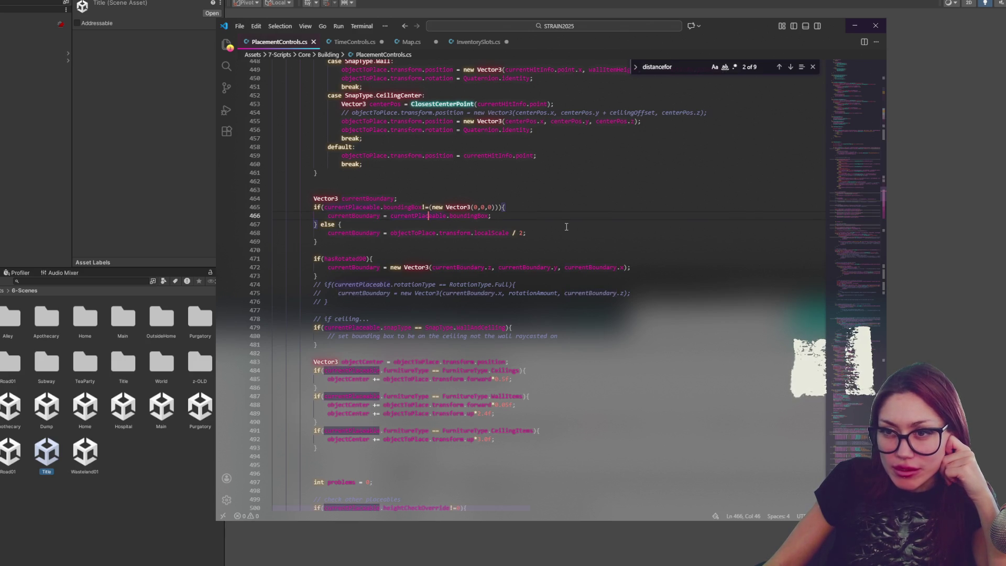
pyautogui.doubleClick(487, 217)
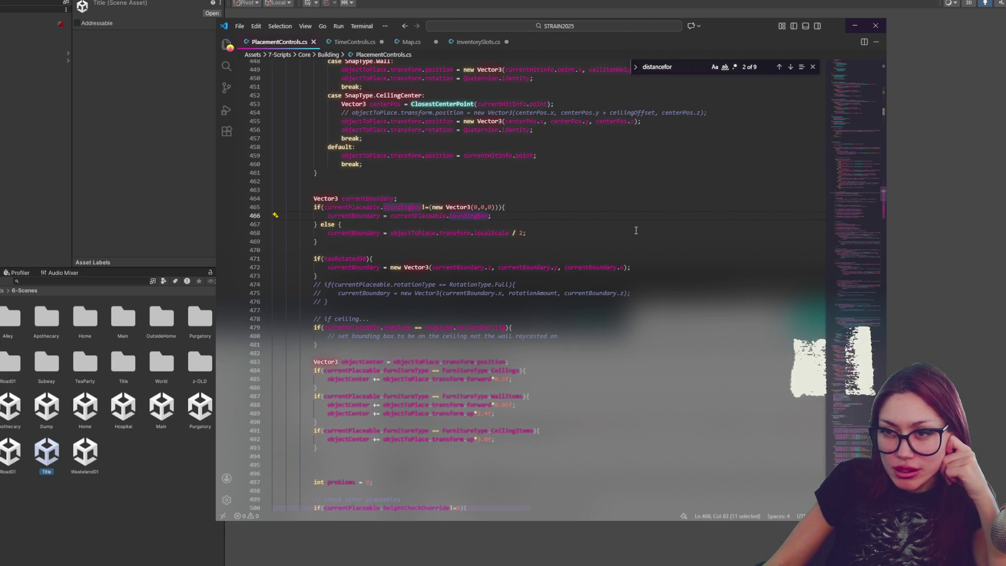
pyautogui.scroll(2, 636, 230)
pyautogui.scroll(2, 636, 230)
pyautogui.scroll(2, 636, 230)
pyautogui.scroll(2, 637, 231)
pyautogui.scroll(1, 637, 230)
pyautogui.scroll(-4, 636, 228)
pyautogui.scroll(3, 636, 226)
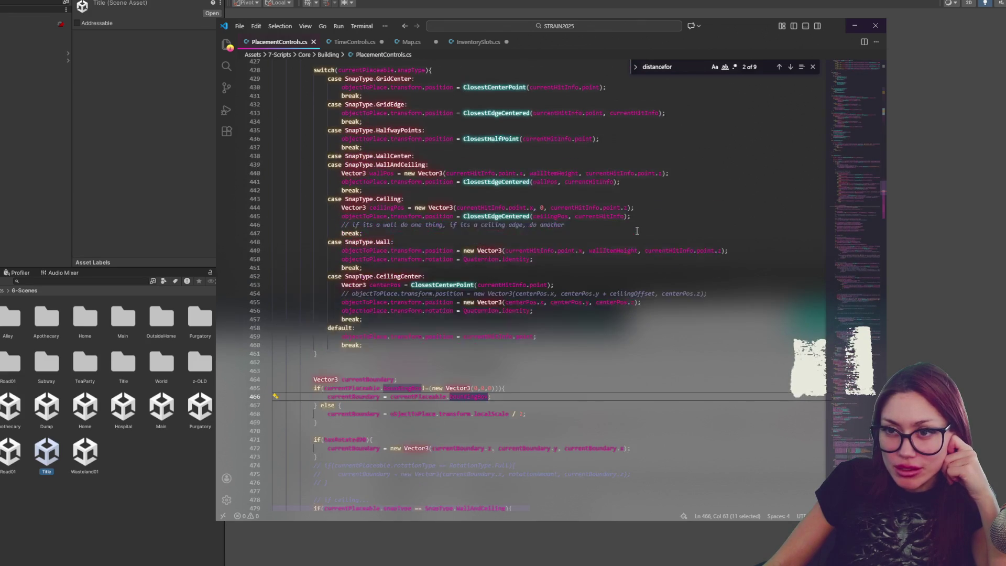
pyautogui.scroll(-4, 637, 228)
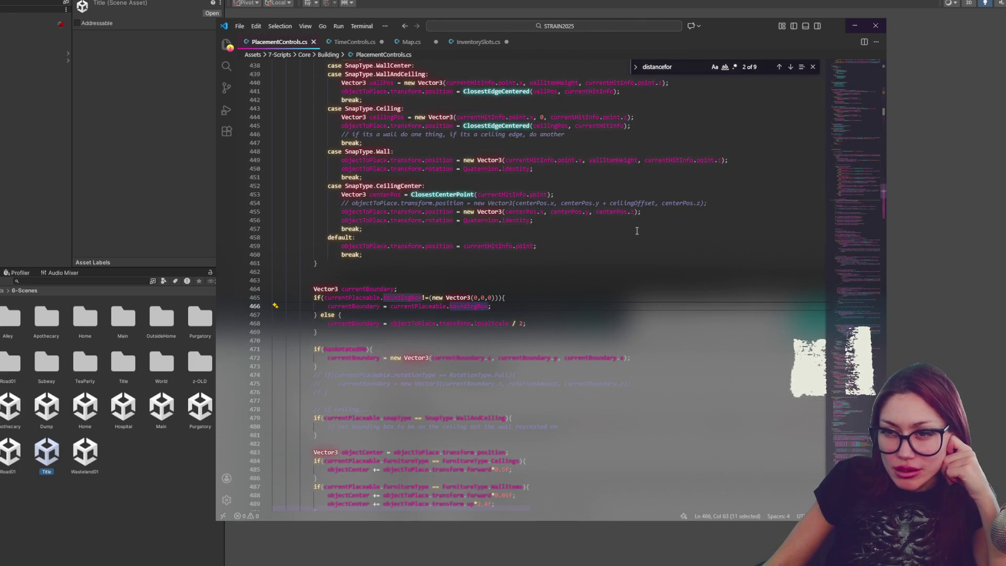
pyautogui.scroll(-5, 635, 228)
pyautogui.scroll(-4, 627, 228)
pyautogui.scroll(6, 629, 229)
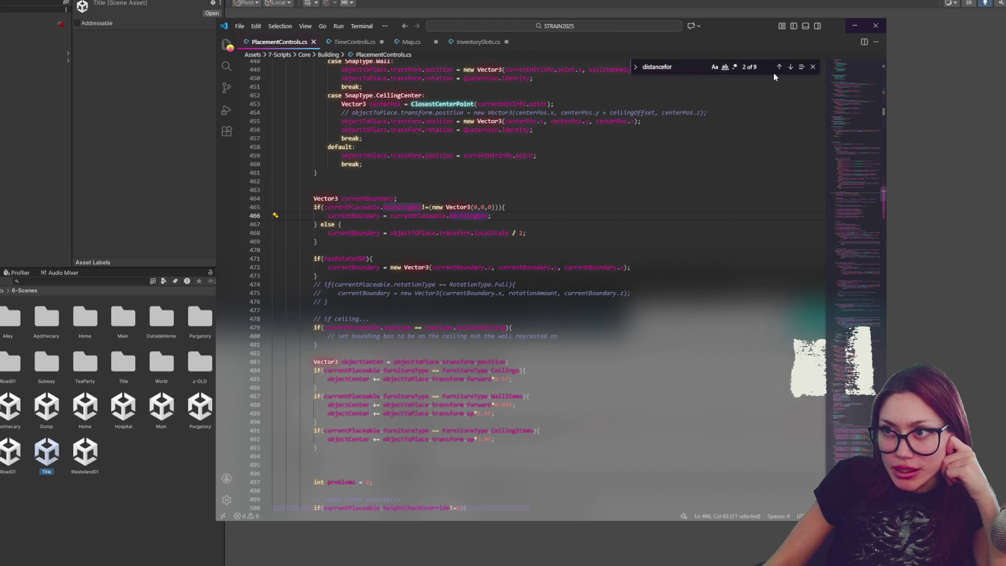
pyautogui.click(111, 202)
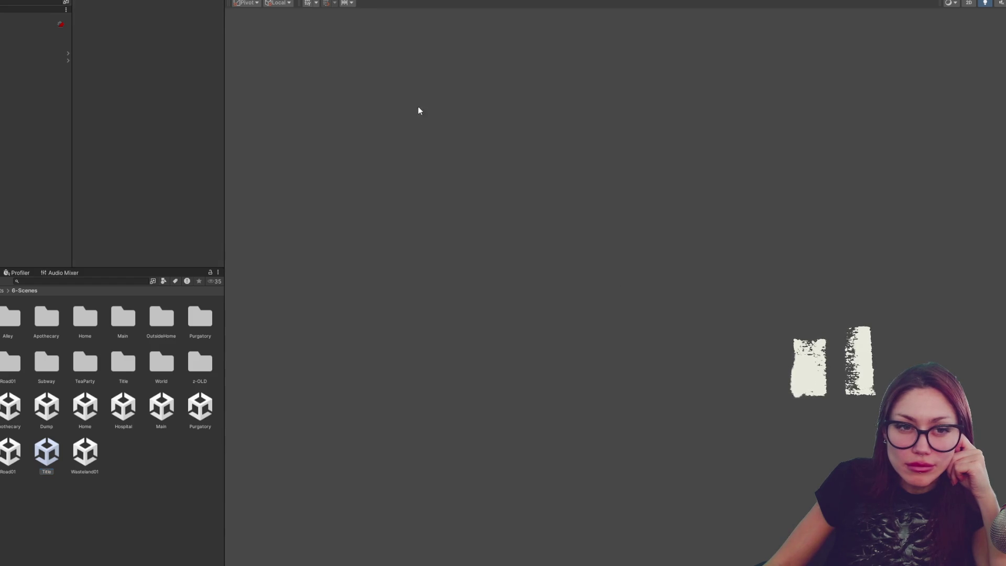
# Step: Load the Main scene and select the CONTROLS object in the Hierarchy
pyautogui.doubleClick(170, 413)
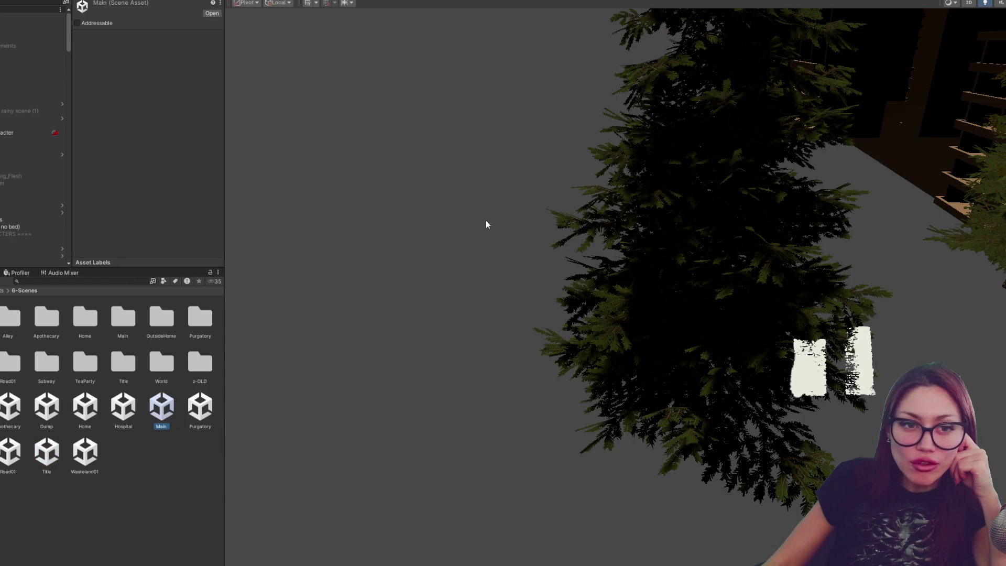
pyautogui.click(31, 16)
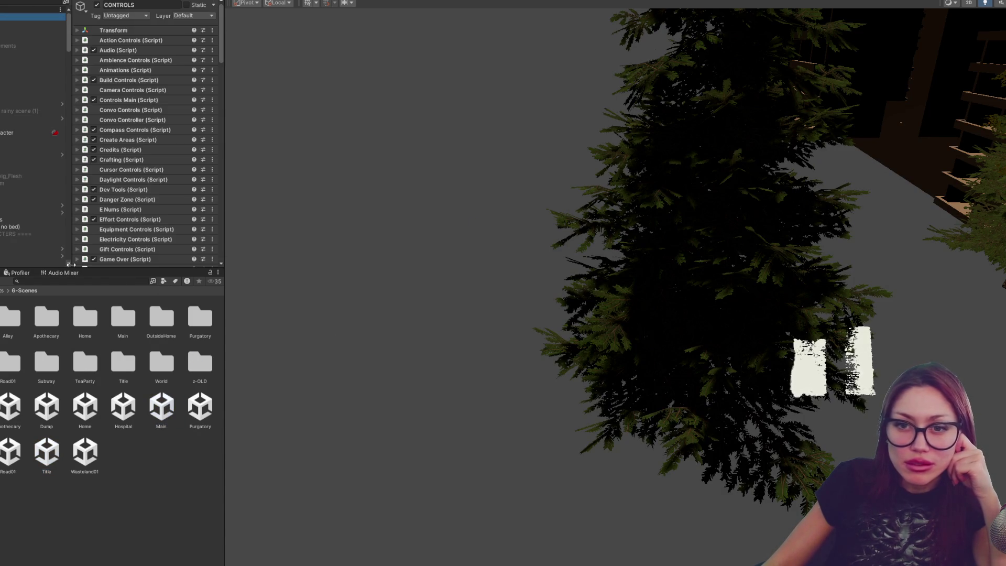
pyautogui.scroll(-5, 161, 136)
pyautogui.scroll(-5, 161, 133)
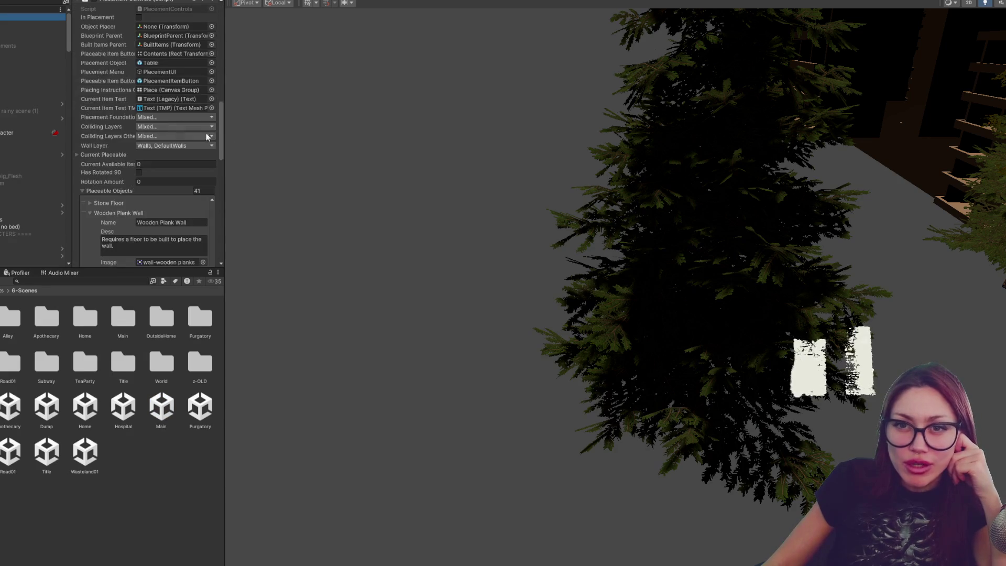
pyautogui.moveTo(225, 147); pyautogui.dragTo(281, 150)
pyautogui.scroll(-4, 218, 150)
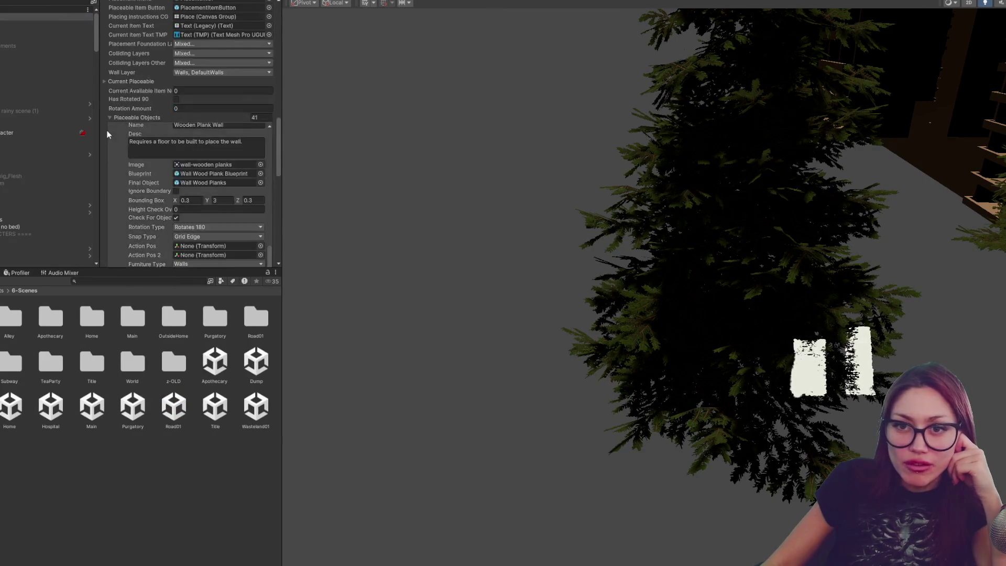
# Step: Expand Placeable Objects > Wooden Plank Wall showing its 0.3 × 3 × 0.3 bounding box
pyautogui.click(126, 124)
pyautogui.click(137, 118)
pyautogui.scroll(-1, 207, 113)
pyautogui.click(207, 106)
pyautogui.scroll(-5, 239, 186)
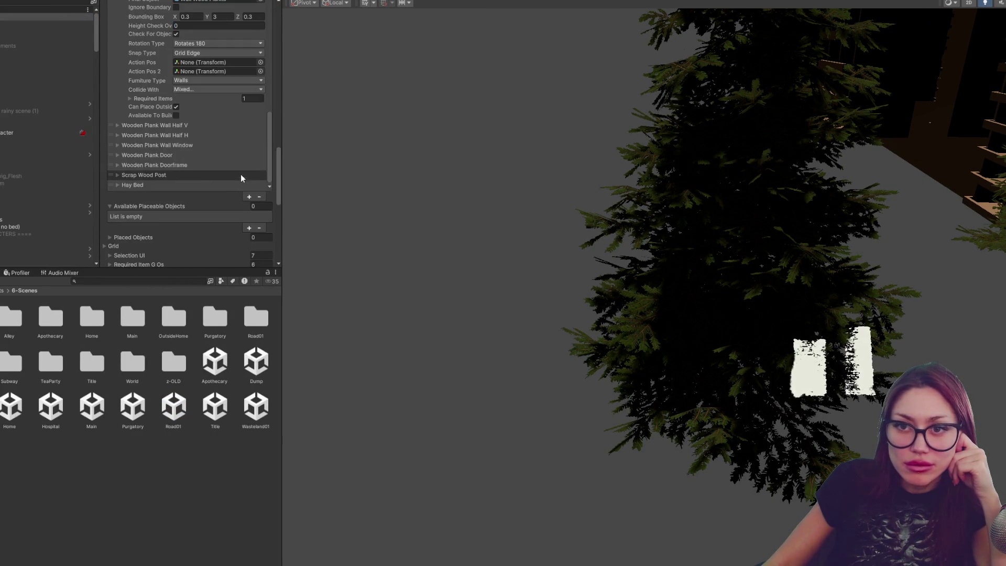
pyautogui.scroll(3, 195, 125)
pyautogui.scroll(2, 195, 125)
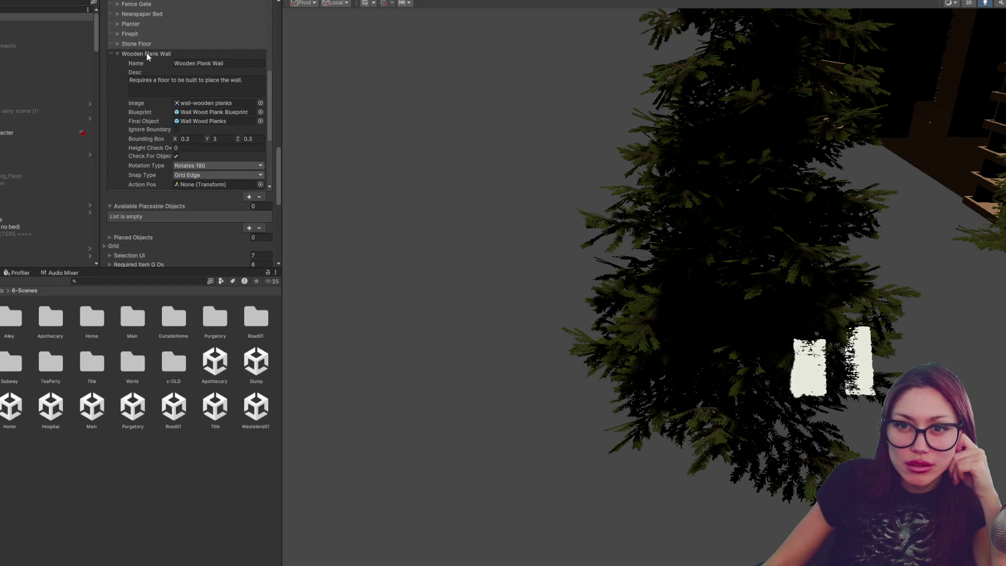
pyautogui.scroll(-3, 165, 91)
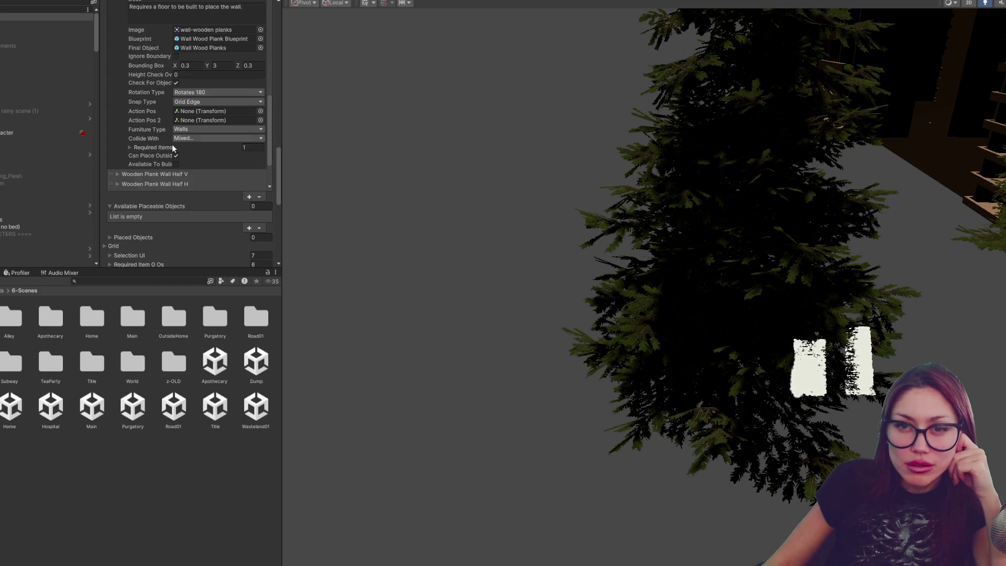
pyautogui.scroll(1, 161, 150)
pyautogui.scroll(1, 161, 153)
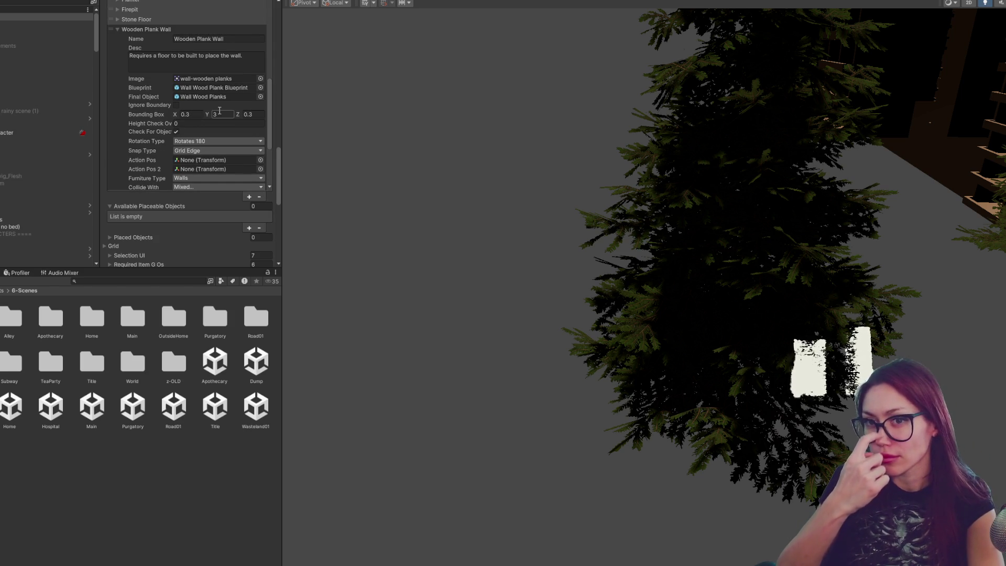
# Step: Set Bounding Box X and Z to 0.15, then load the Title scene
pyautogui.click(193, 117)
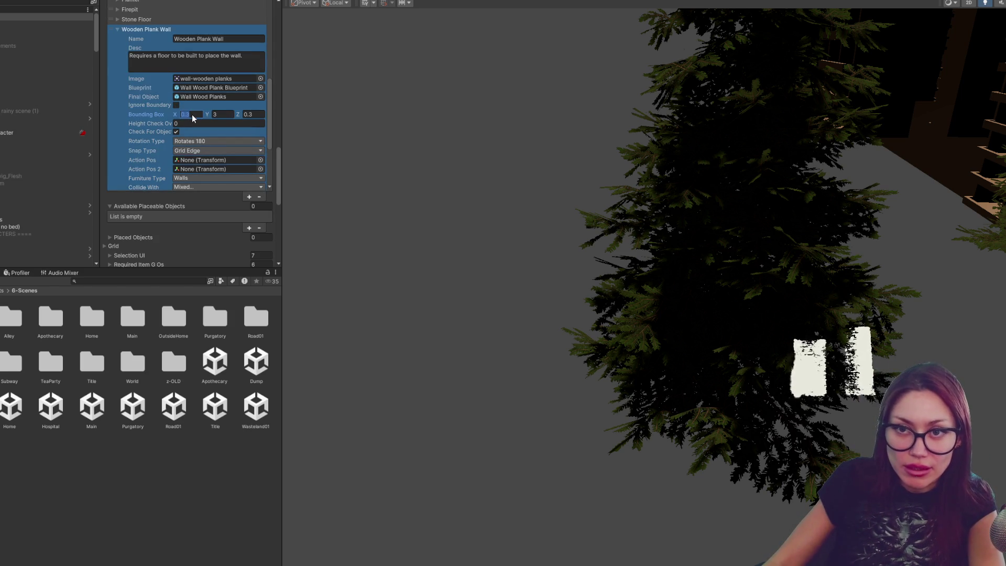
pyautogui.write('0.')
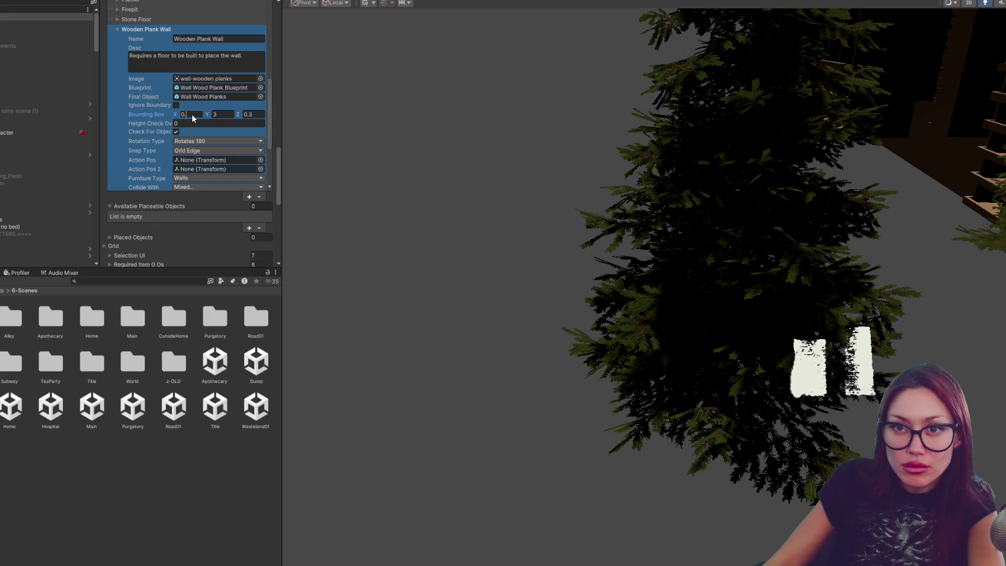
pyautogui.write('15')
pyautogui.click(250, 115)
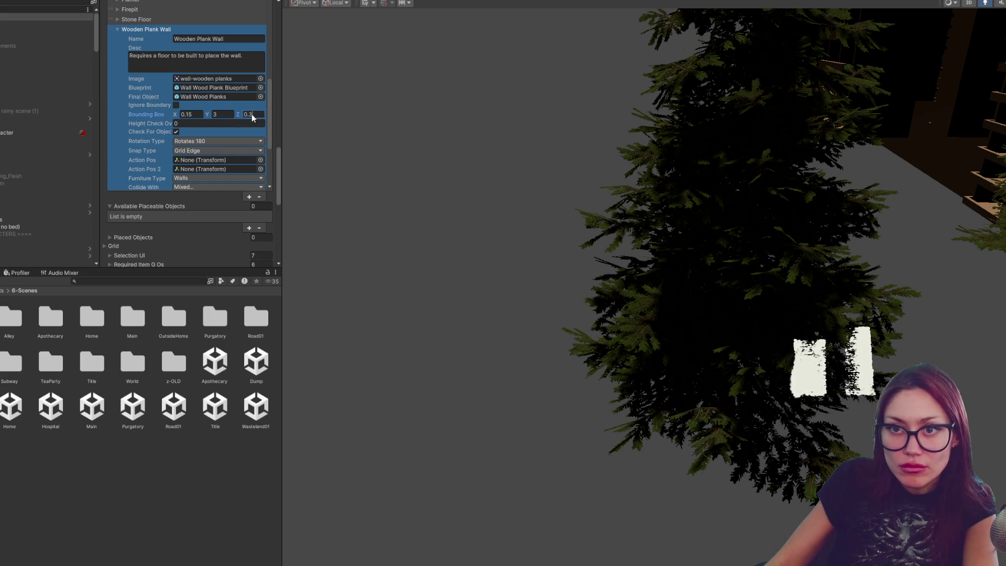
pyautogui.write('0.15')
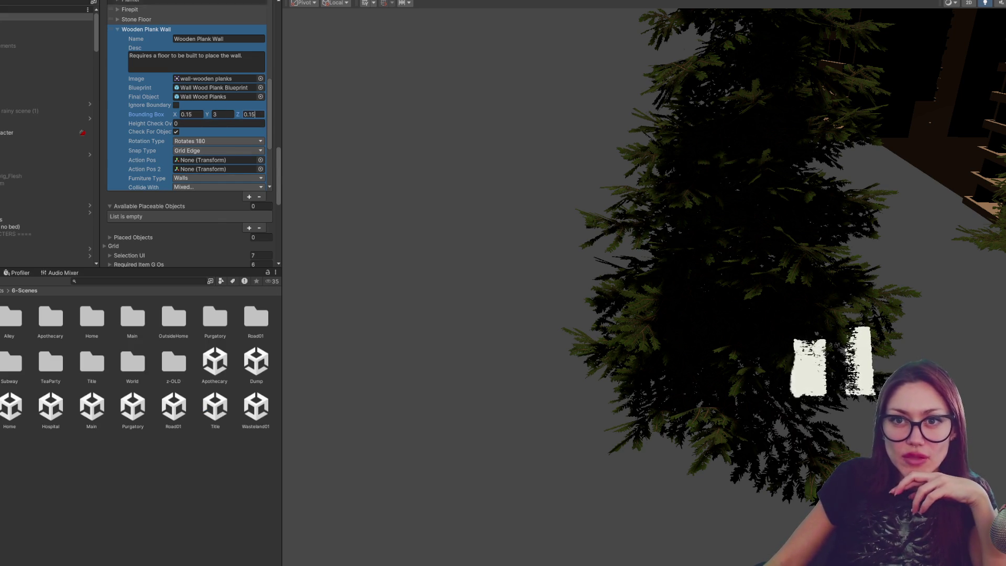
pyautogui.doubleClick(223, 408)
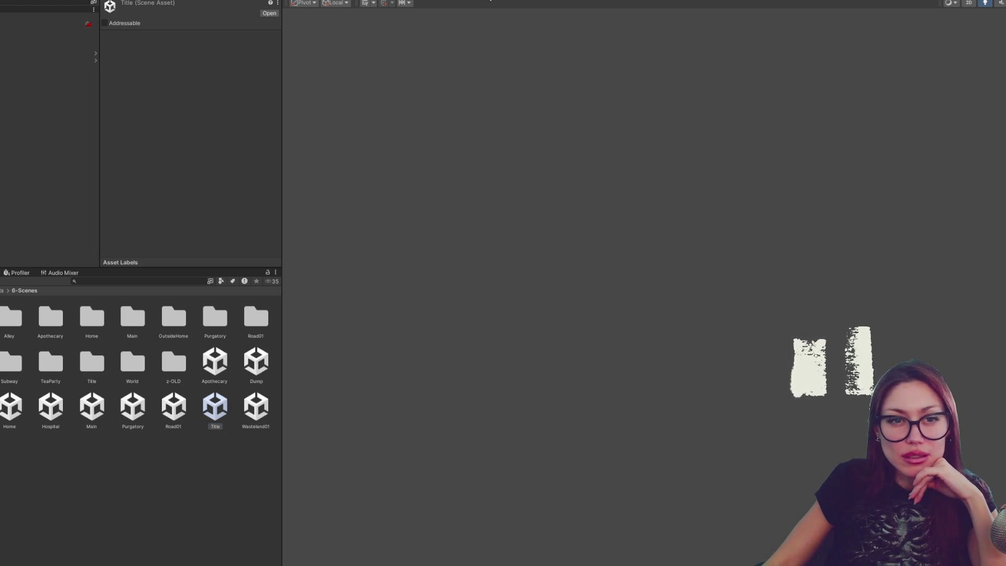
# Step: Enter play mode, widen the Game view and choose CONTINUE on the STRAIN title menu
pyautogui.click(495, 94)
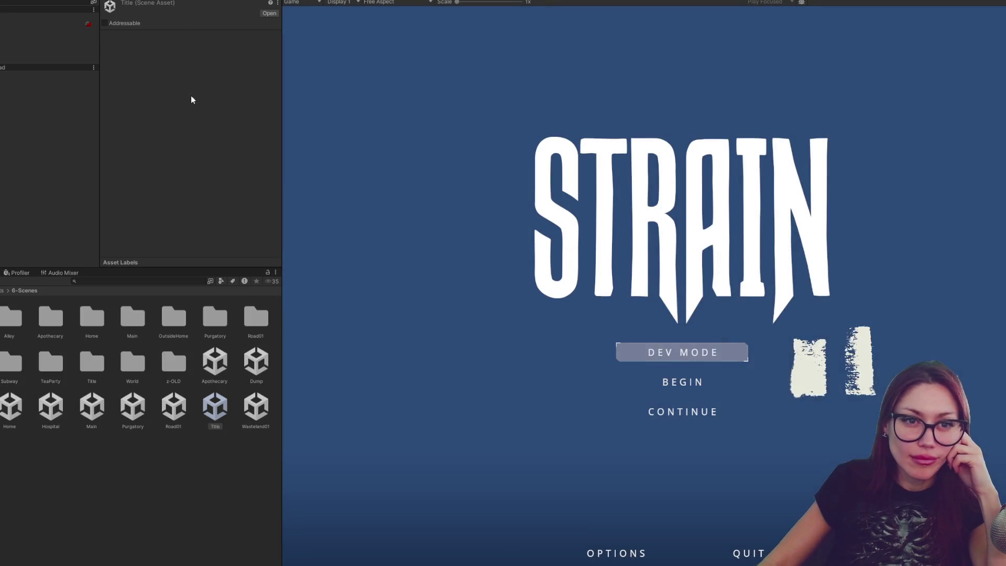
pyautogui.moveTo(283, 293); pyautogui.dragTo(52, 293)
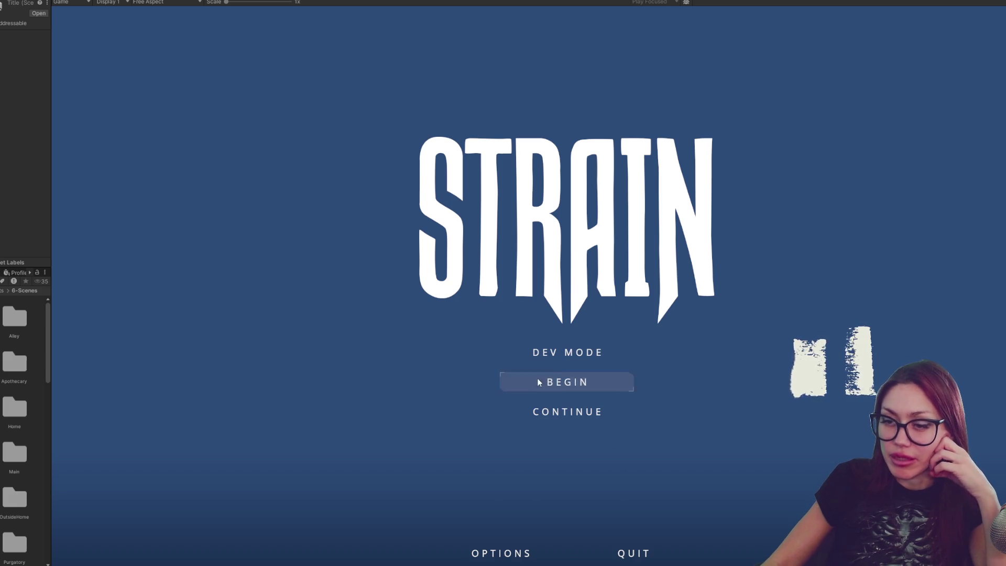
pyautogui.click(570, 411)
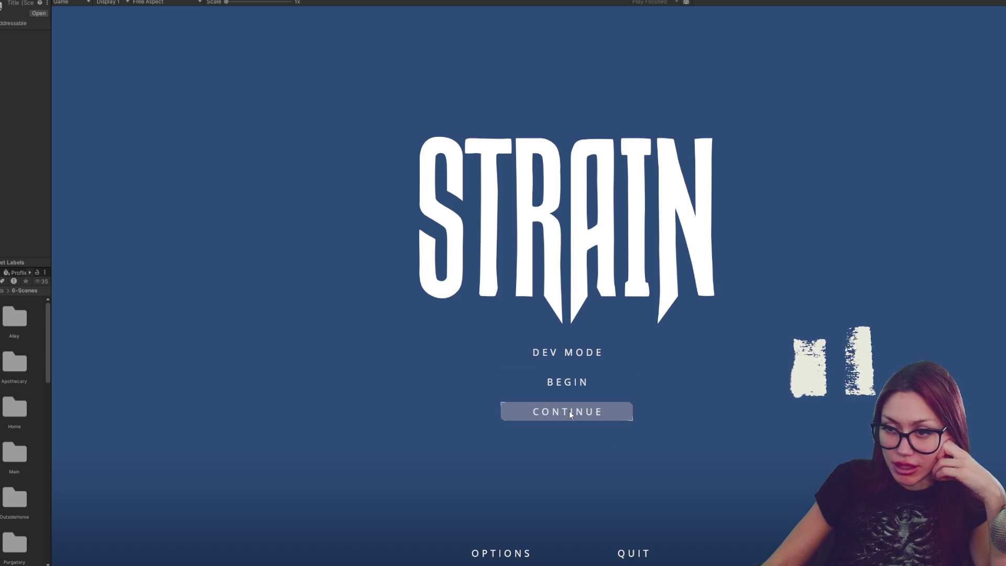
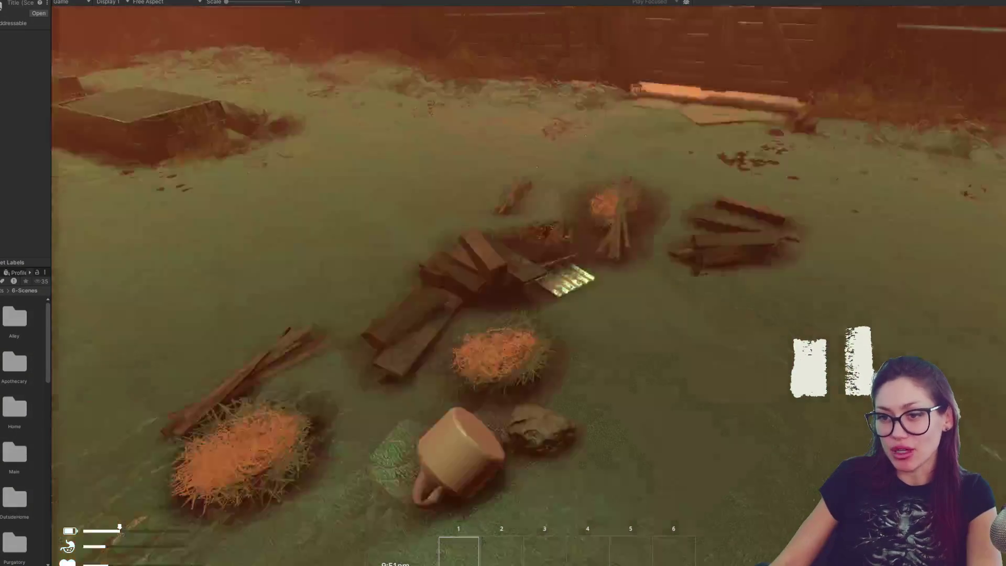
# Step: Preview a rotated Wooden Plank Wall from the BUILD tab, then leave build mode without placing it
pyautogui.press('Escape')
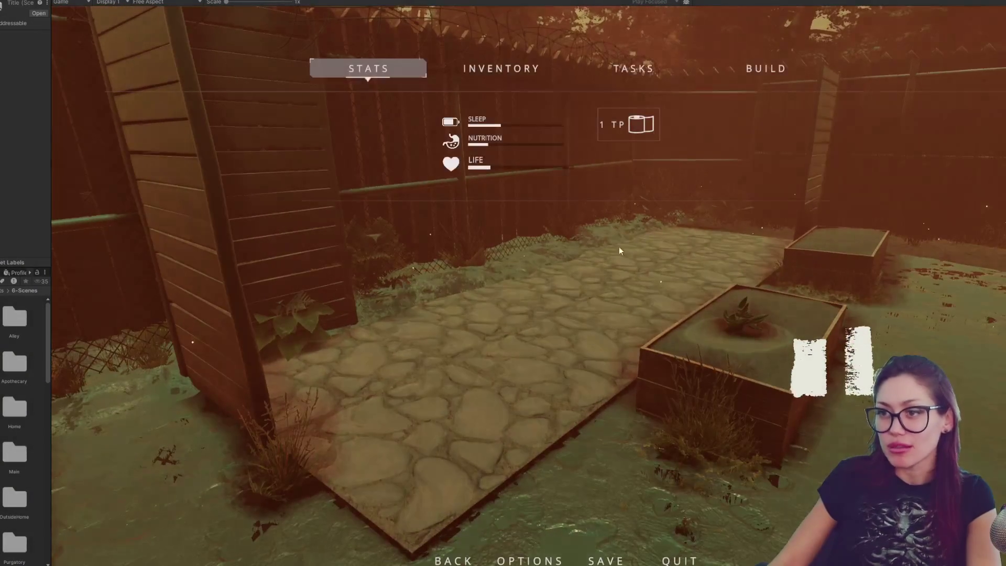
pyautogui.click(763, 75)
pyautogui.click(588, 149)
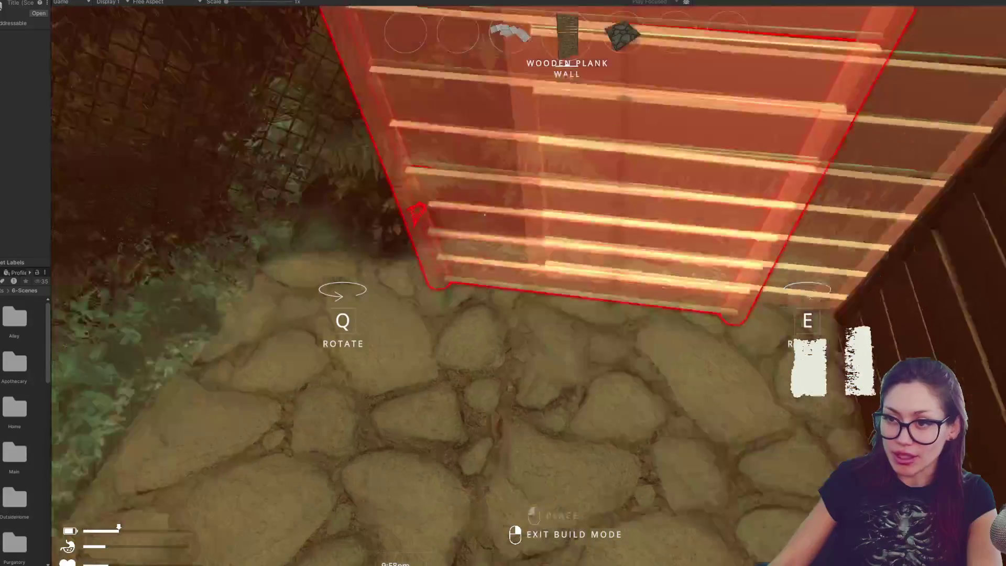
pyautogui.press('e')
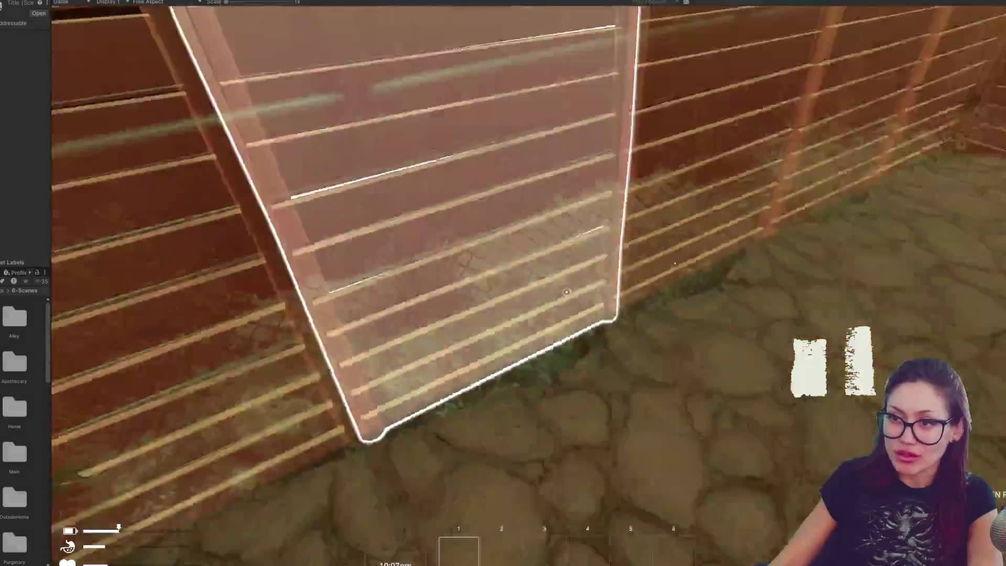
pyautogui.rightClick(566, 292)
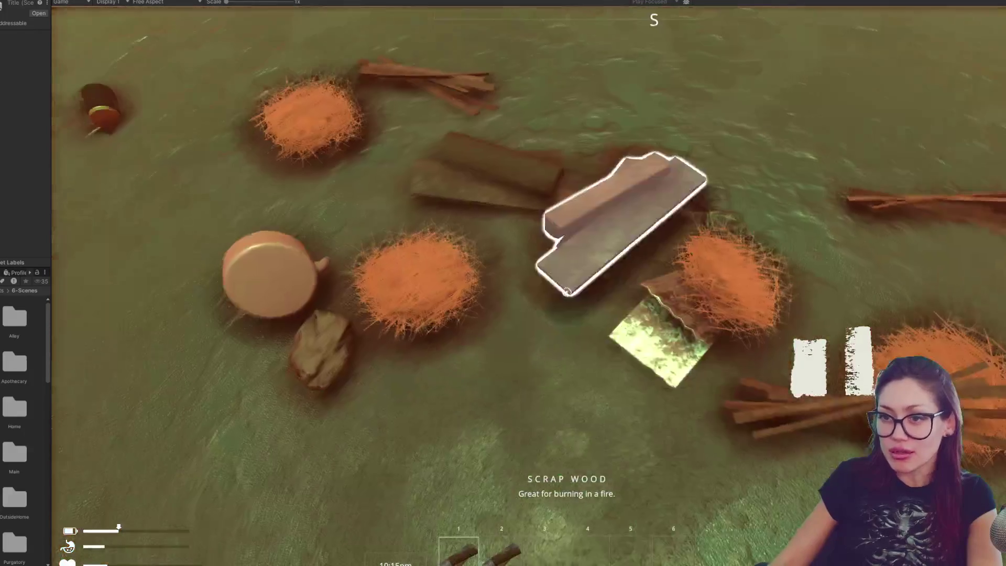
# Step: Pick up the scrap wood from the ground and bring up the pause menu
pyautogui.click(567, 291)
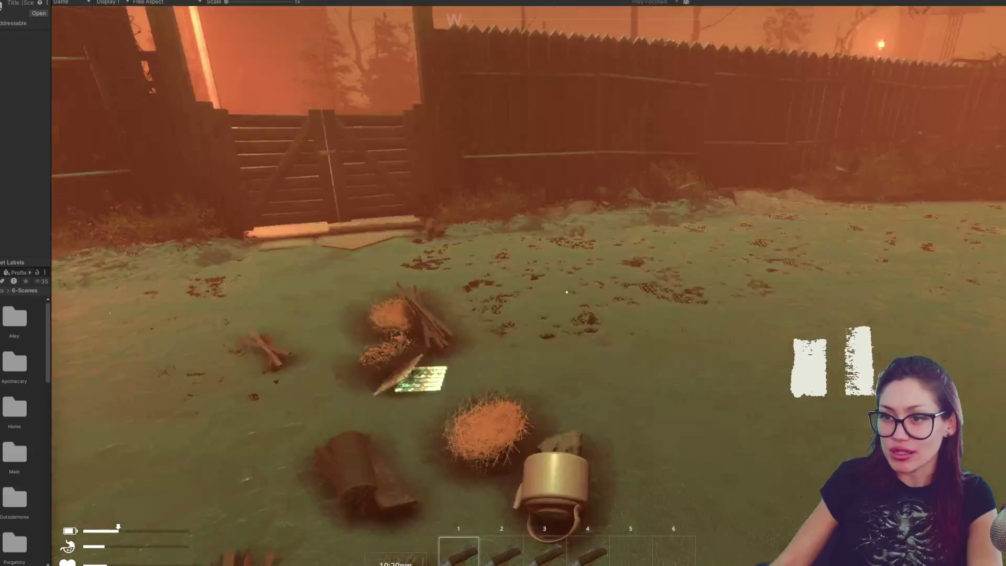
pyautogui.press('Escape')
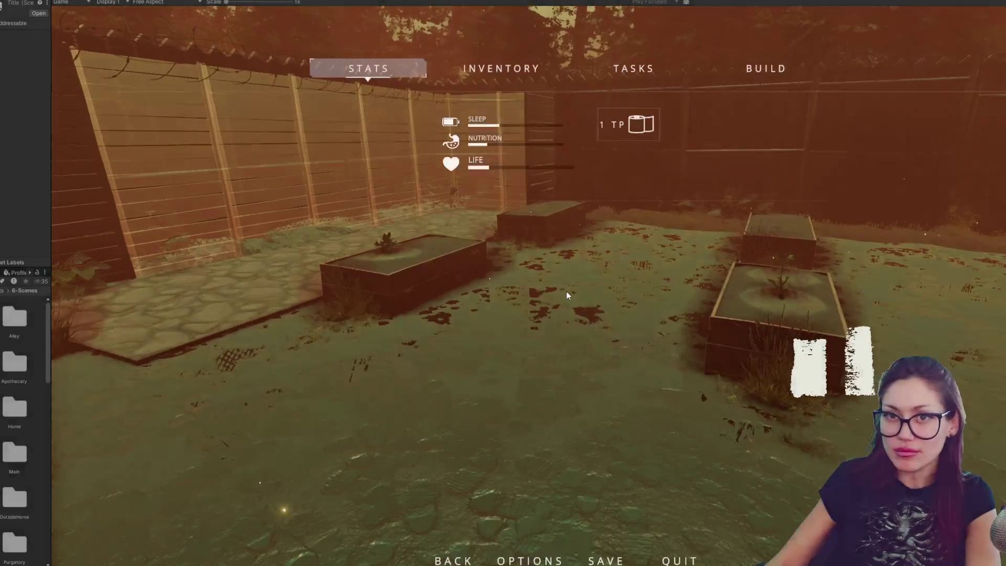
# Step: Spawn a carrot via the dev console, then switch the held item between carrot and Scrap Wood
pyautogui.press('`')
pyautogui.write('carrot')
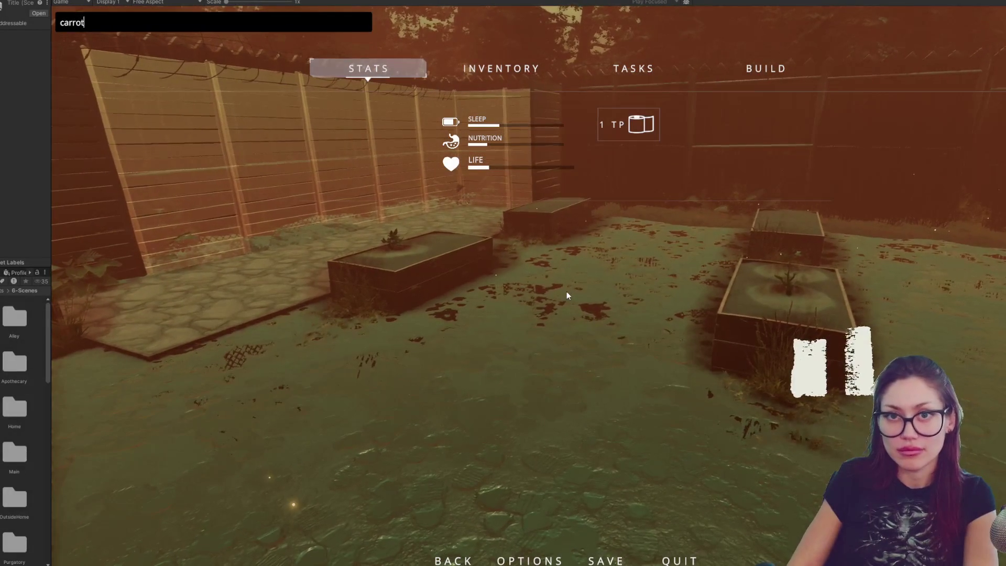
pyautogui.press('Return')
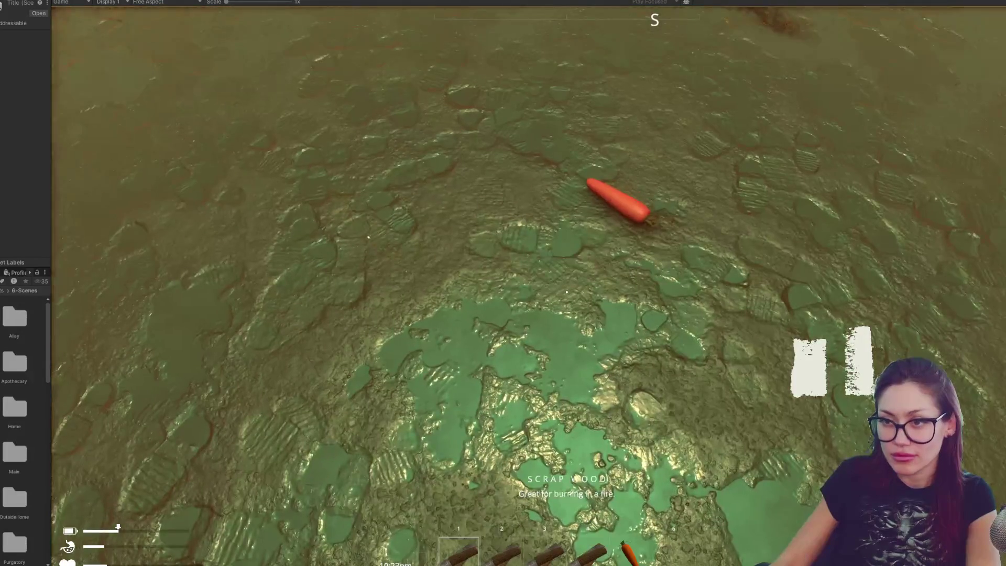
pyautogui.press('5')
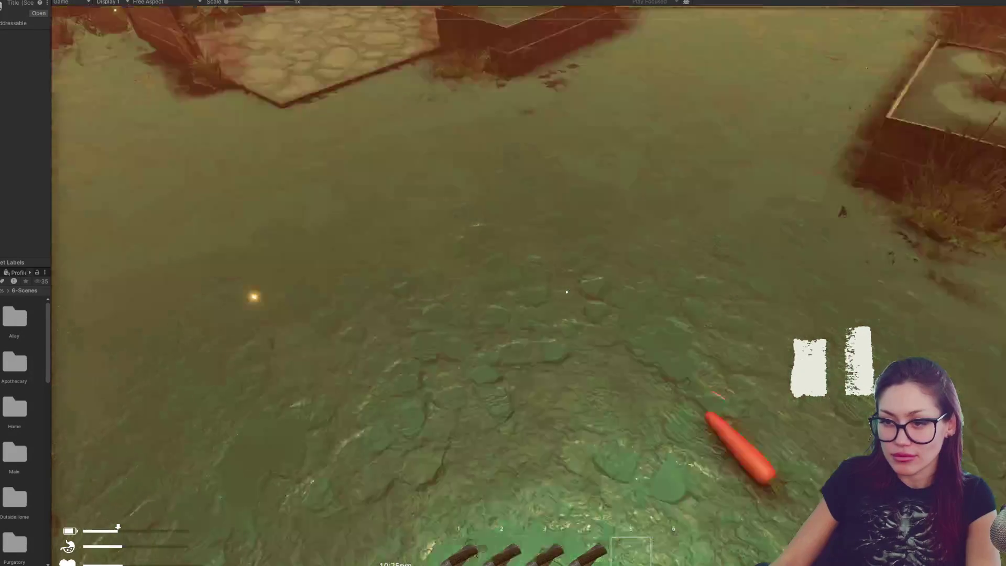
pyautogui.press('4')
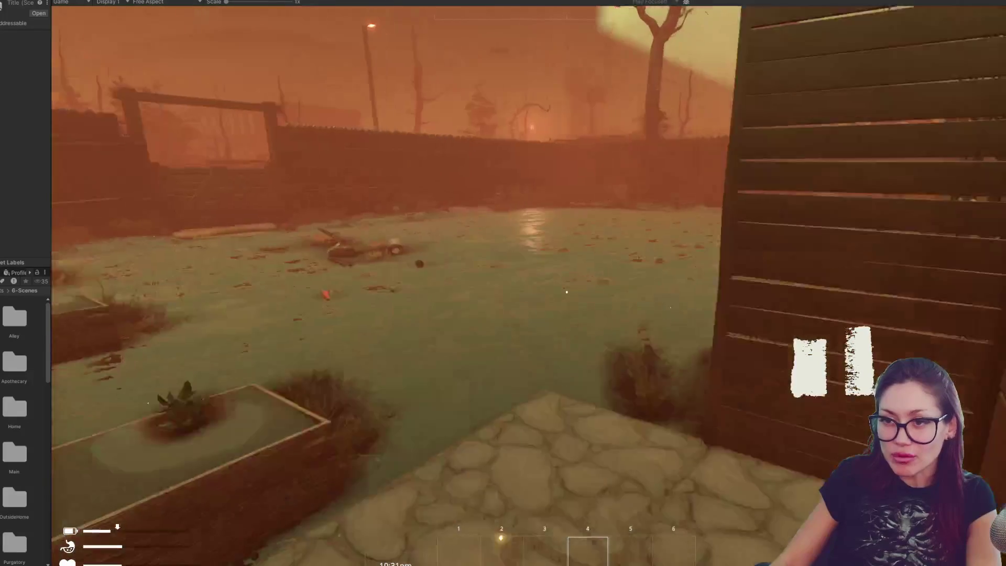
# Step: End the playtest and return to the editor view
pyautogui.press('Escape')
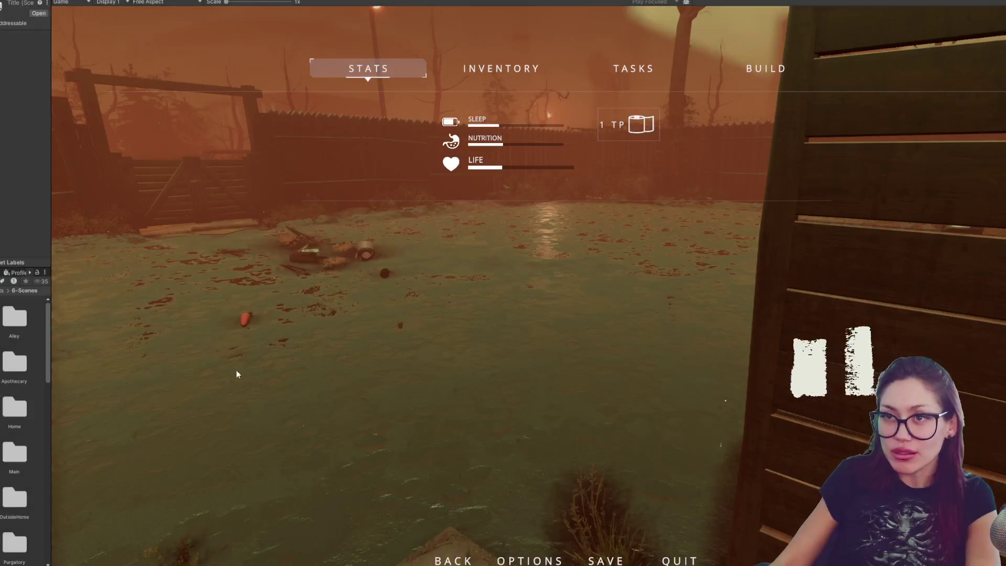
pyautogui.hotkey('ctrl', 'p')
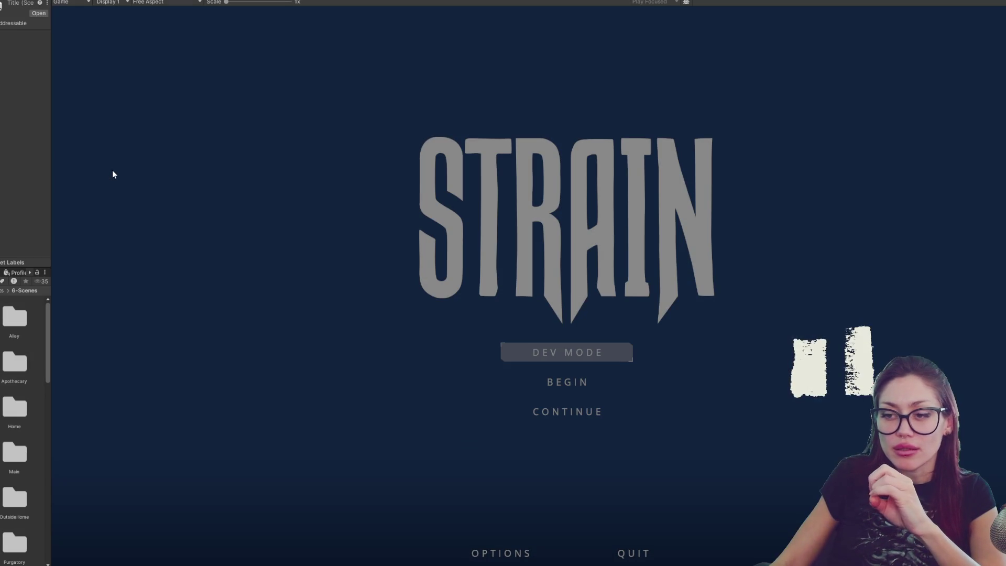
pyautogui.hotkey('ctrl', 'p')
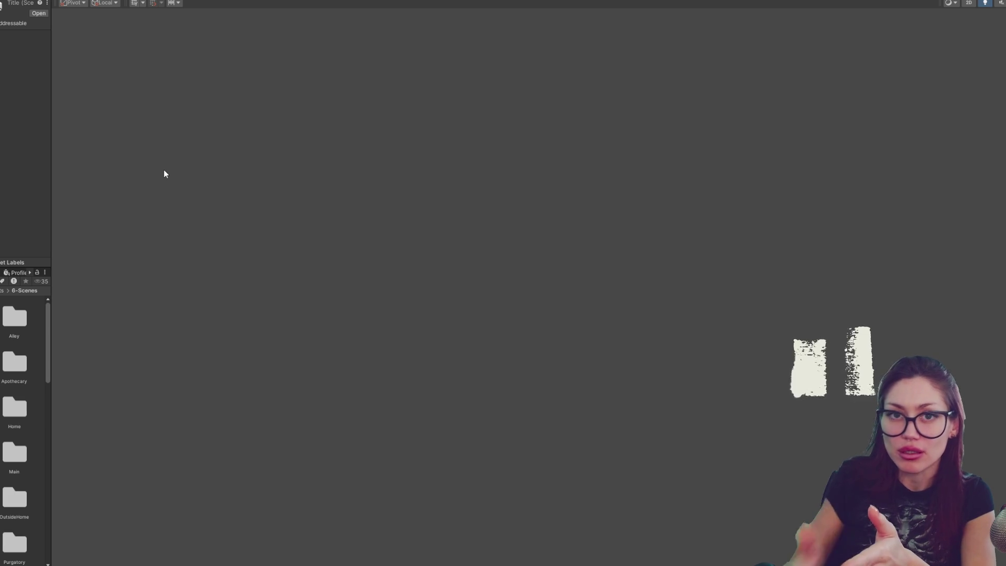
# Step: Widen the Project panel and load the Main scene from 6-Scenes into the editor
pyautogui.hotkey('ctrl', 'p')
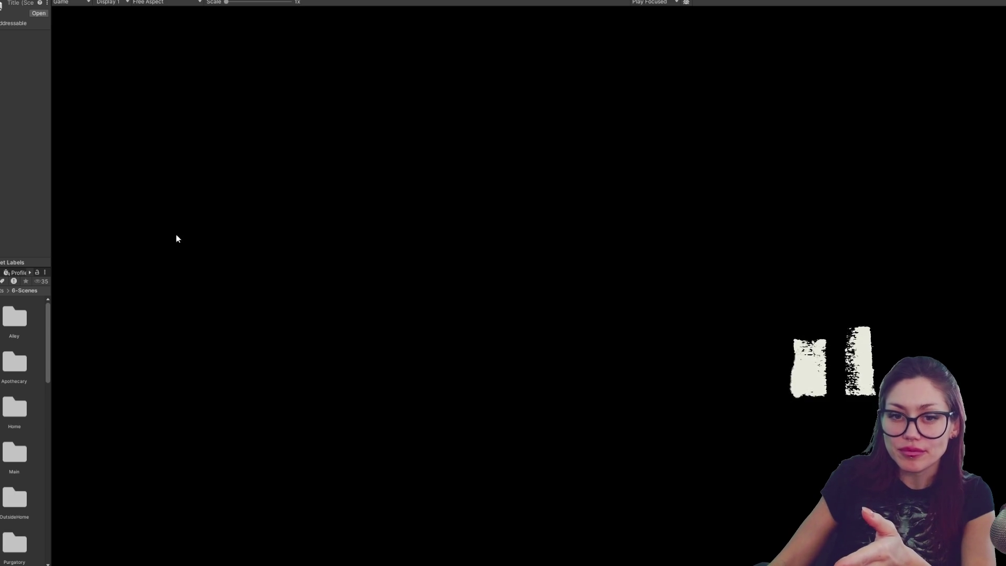
pyautogui.moveTo(53, 260); pyautogui.dragTo(263, 247)
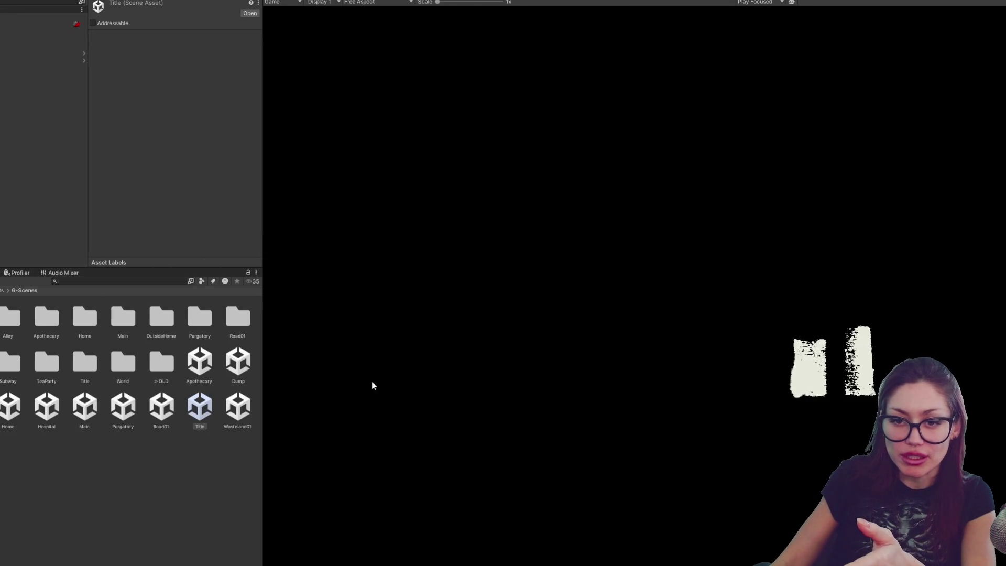
pyautogui.click(83, 407)
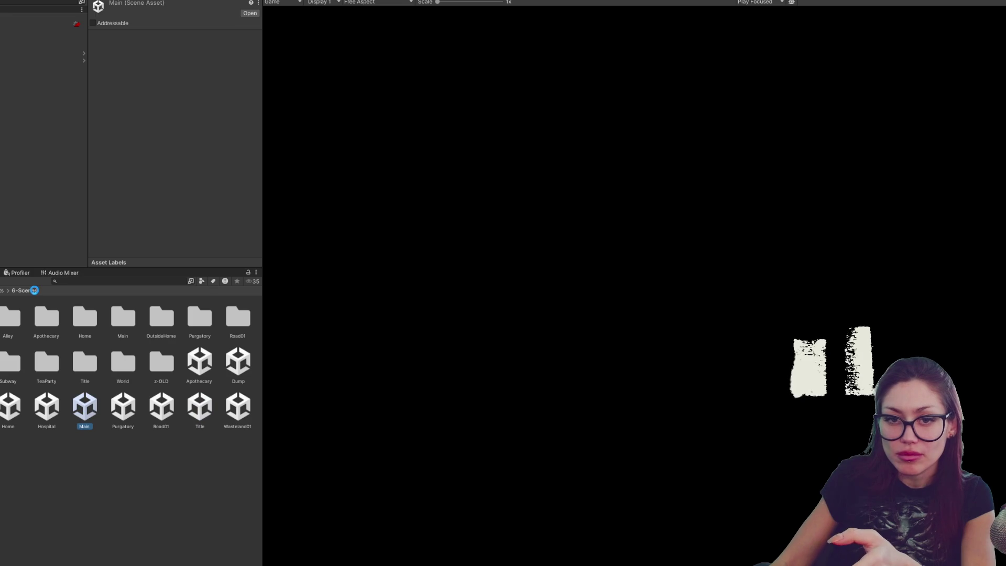
pyautogui.doubleClick(84, 407)
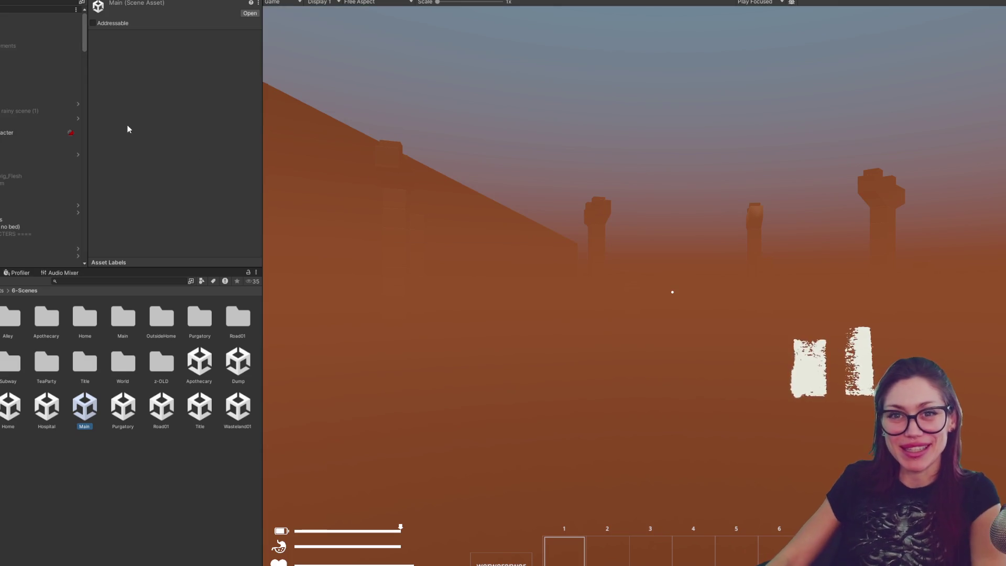
pyautogui.scroll(-2, 33, 47)
pyautogui.scroll(-3, 33, 47)
pyautogui.scroll(-3, 34, 32)
pyautogui.scroll(2, 33, 27)
pyautogui.scroll(2, 34, 27)
pyautogui.scroll(2, 33, 26)
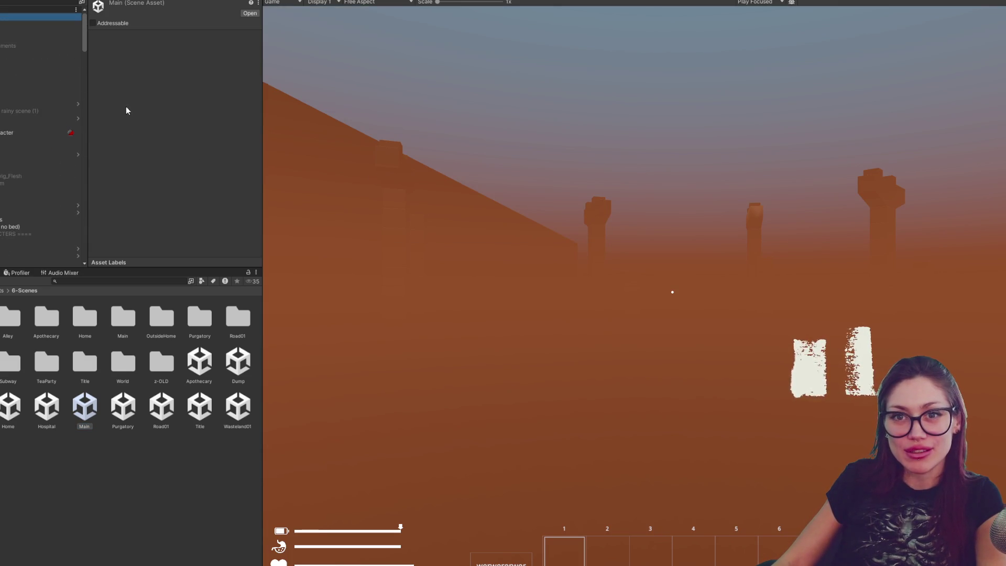
pyautogui.scroll(-2, 209, 74)
pyautogui.scroll(-5, 181, 80)
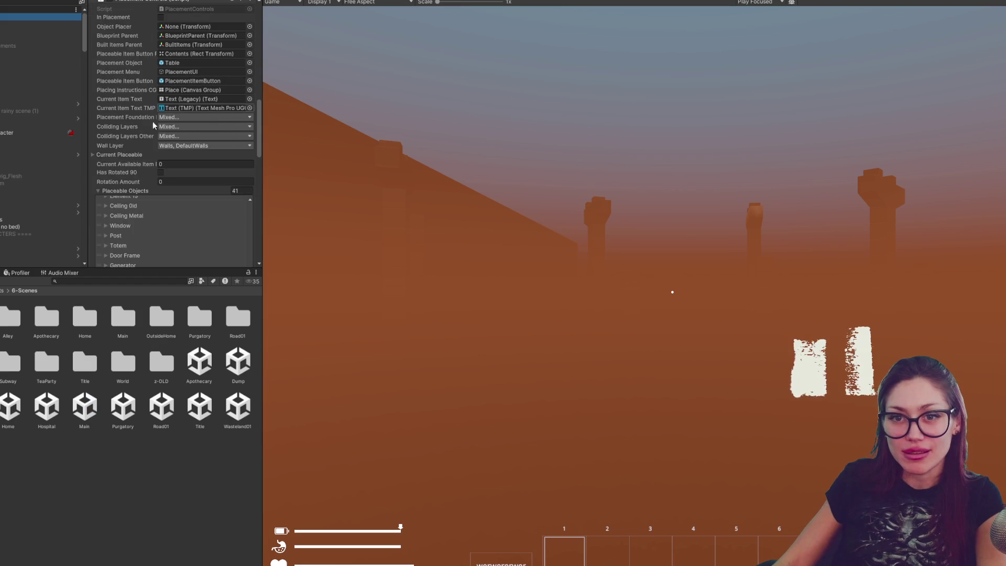
pyautogui.scroll(2, 115, 190)
pyautogui.scroll(-3, 118, 165)
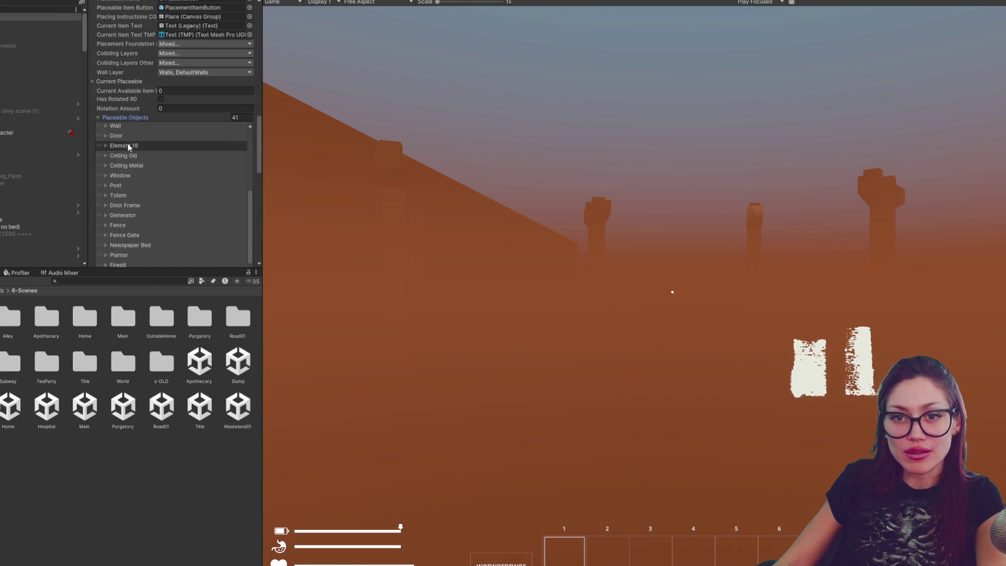
pyautogui.scroll(-3, 126, 142)
pyautogui.scroll(-1, 140, 148)
pyautogui.scroll(-2, 170, 166)
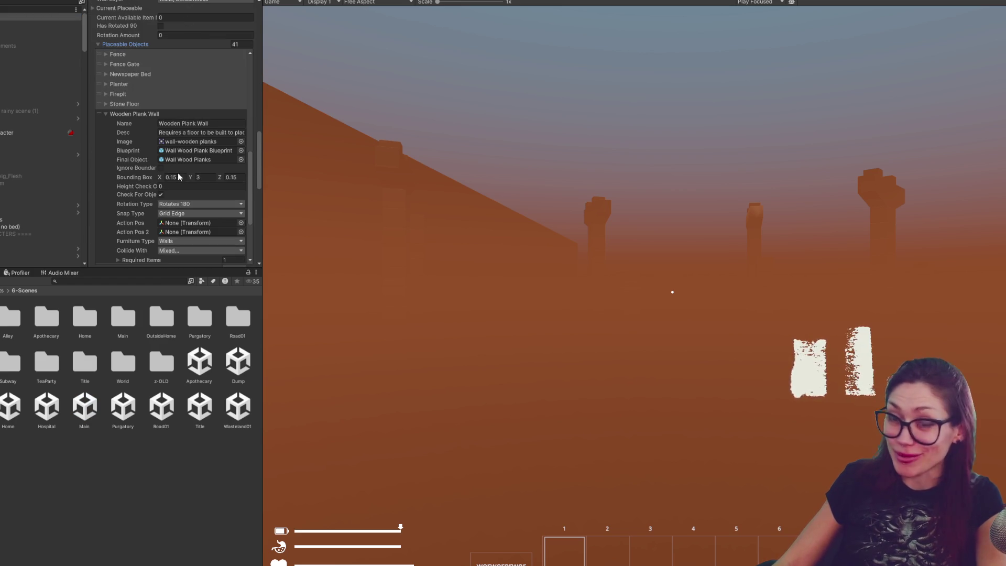
pyautogui.scroll(-2, 223, 192)
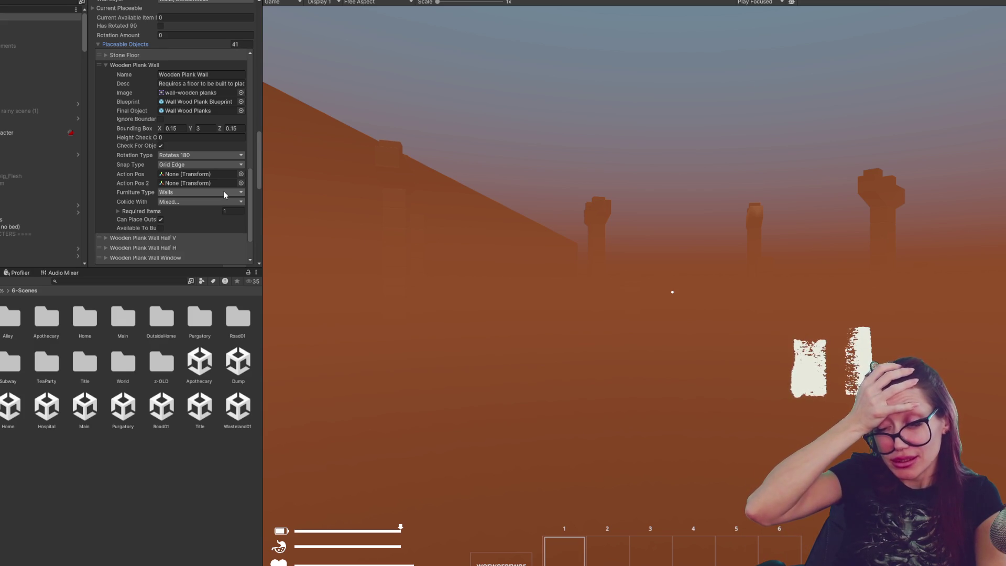
pyautogui.scroll(-3, 145, 213)
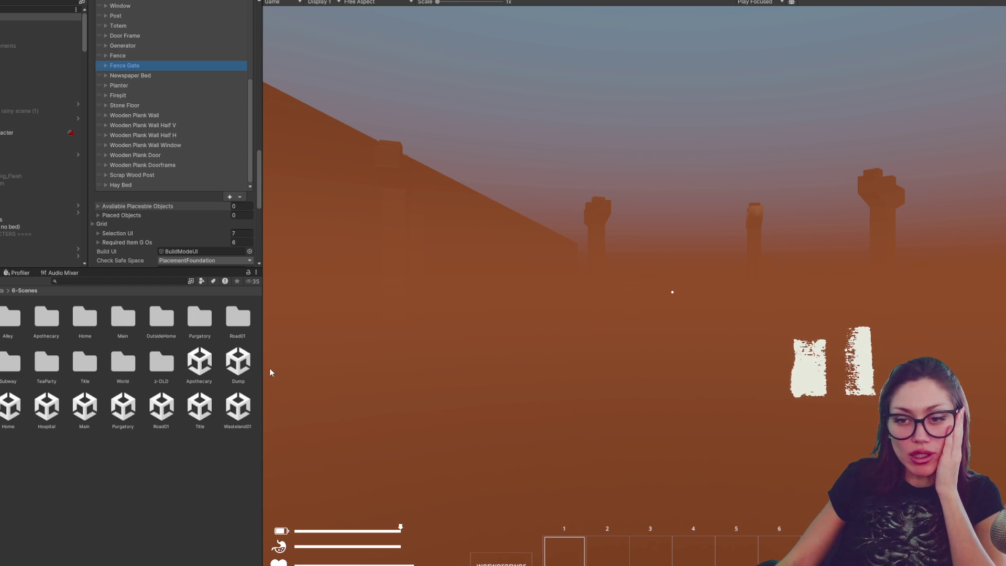
pyautogui.moveTo(262, 373); pyautogui.dragTo(243, 372)
pyautogui.click(175, 407)
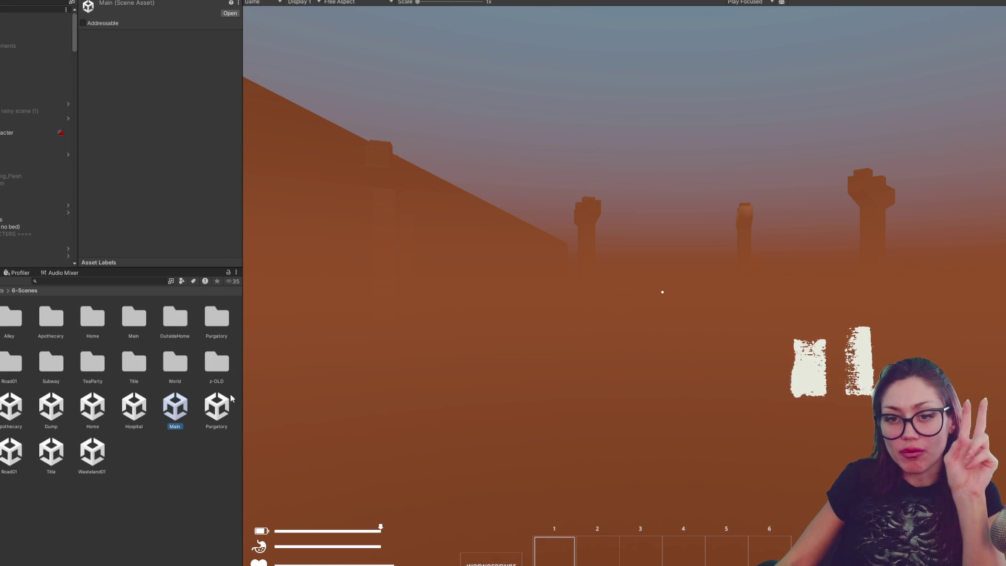
# Step: Launch the Title scene in Play mode with the Game view enlarged, bringing the docs window to centre
pyautogui.doubleClick(51, 452)
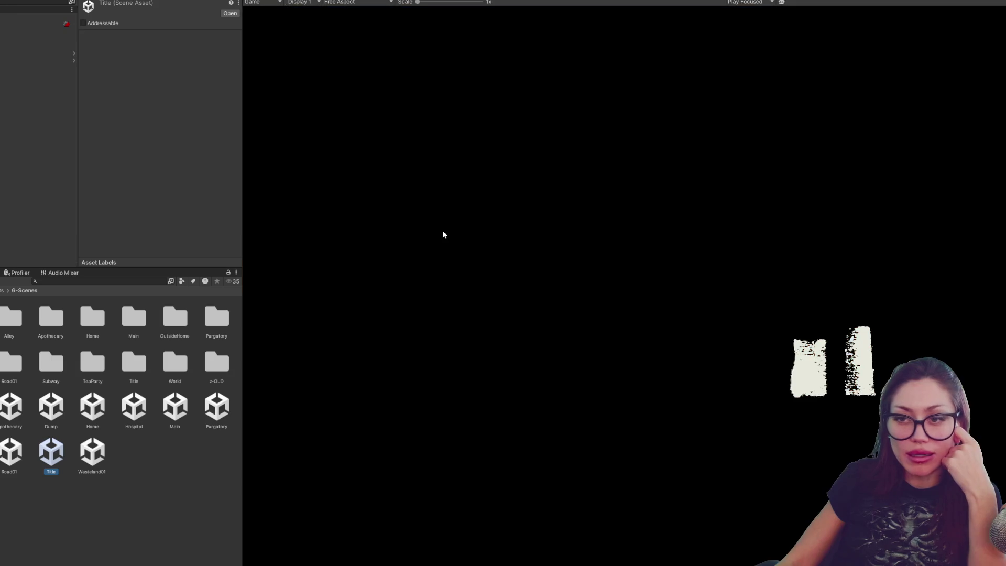
pyautogui.click(511, 4)
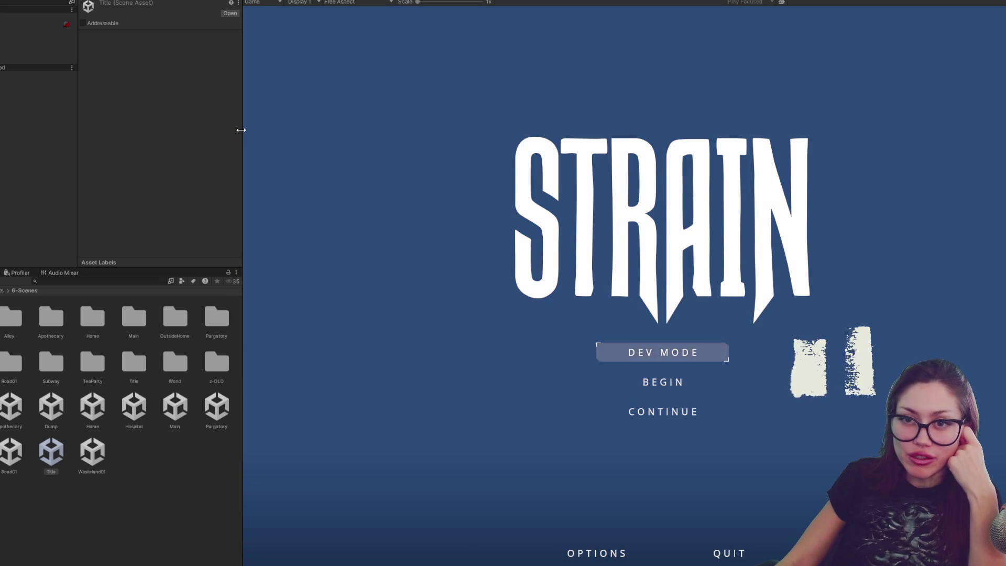
pyautogui.moveTo(243, 131); pyautogui.dragTo(38, 122)
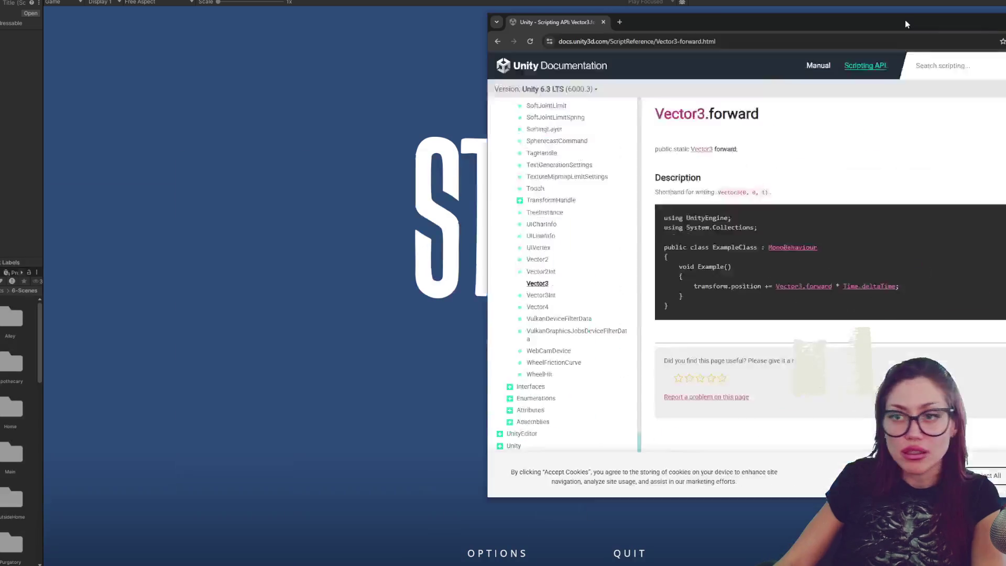
pyautogui.moveTo(904, 20)
pyautogui.mouseDown()
pyautogui.moveTo(678, 16)
pyautogui.moveTo(613, 26)
pyautogui.mouseUp()
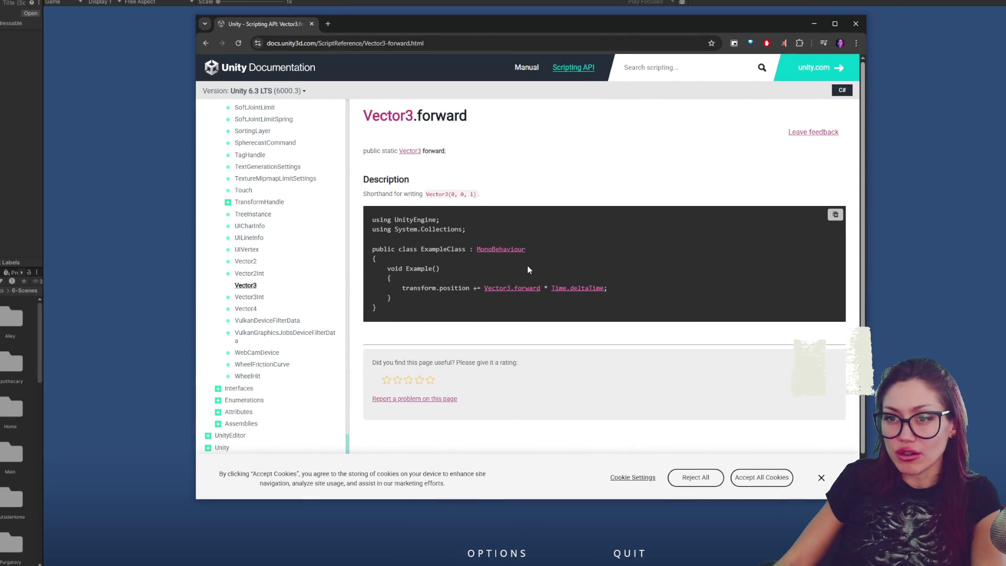
pyautogui.scroll(-1, 466, 217)
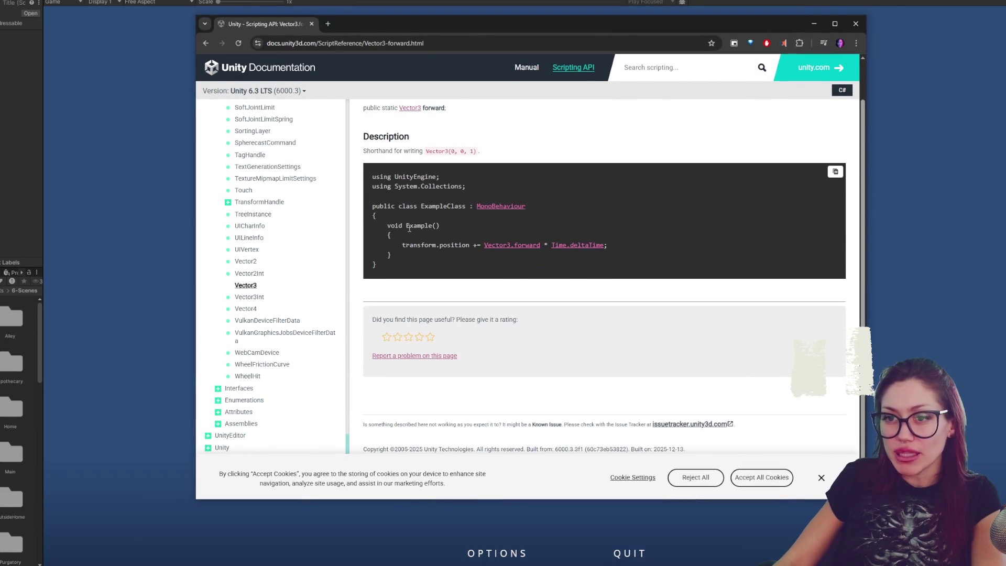
pyautogui.moveTo(402, 244); pyautogui.dragTo(447, 246)
# Step: Highlight 'transform' and the end of the example line in the Vector3.forward code sample
pyautogui.doubleClick(419, 244)
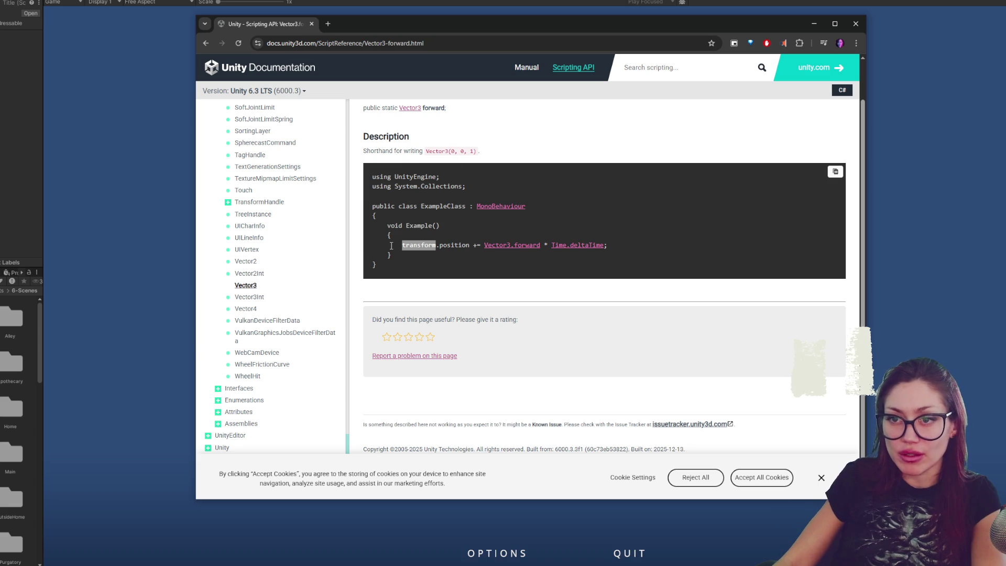
pyautogui.click(399, 246)
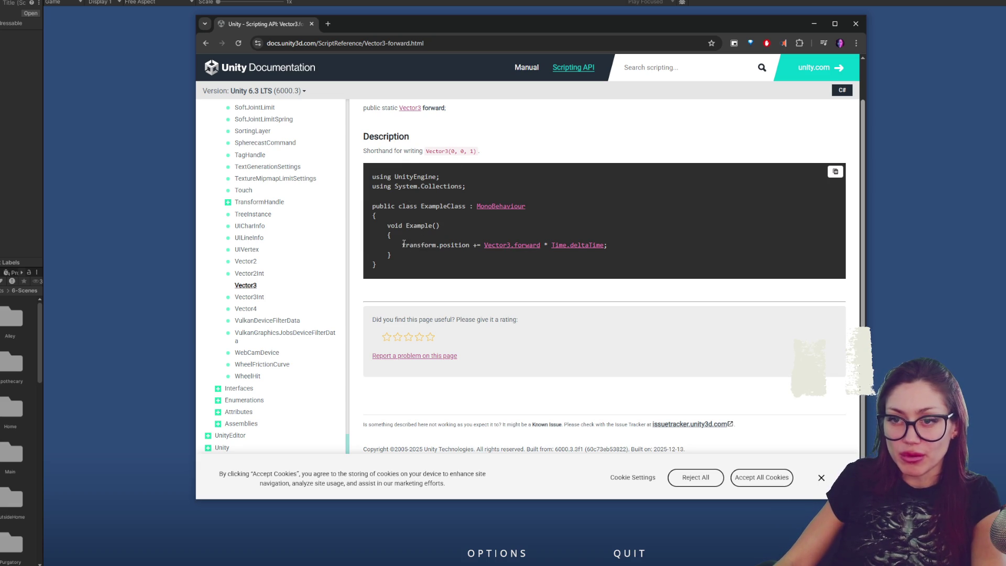
pyautogui.doubleClick(417, 245)
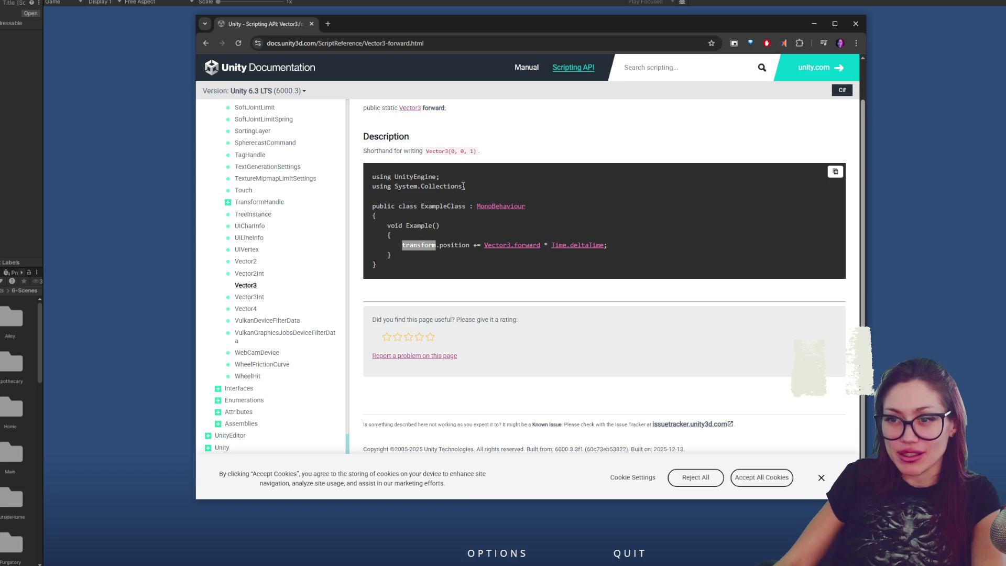
pyautogui.click(400, 246)
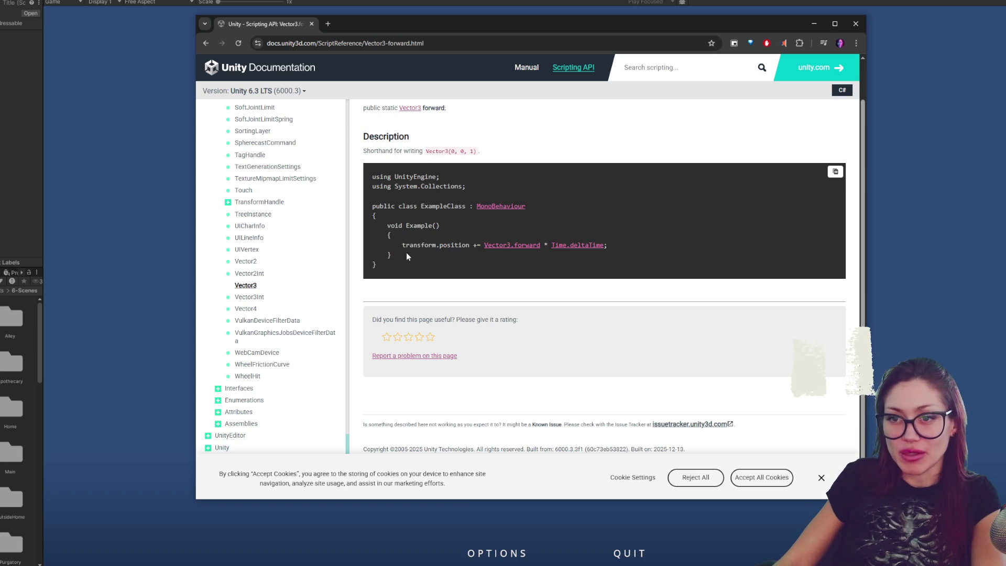
pyautogui.doubleClick(408, 245)
pyautogui.click(403, 247)
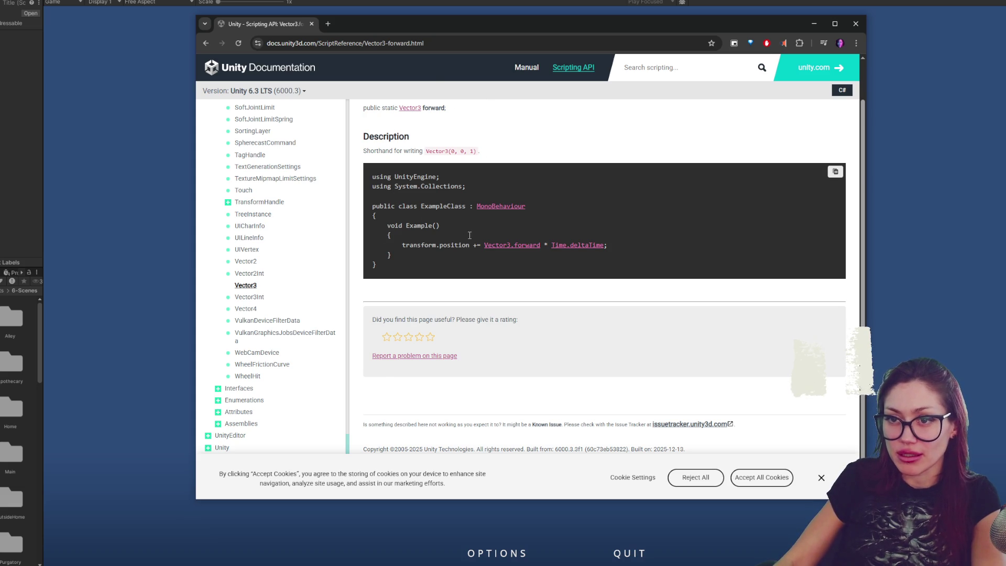
pyautogui.moveTo(403, 245); pyautogui.dragTo(438, 246)
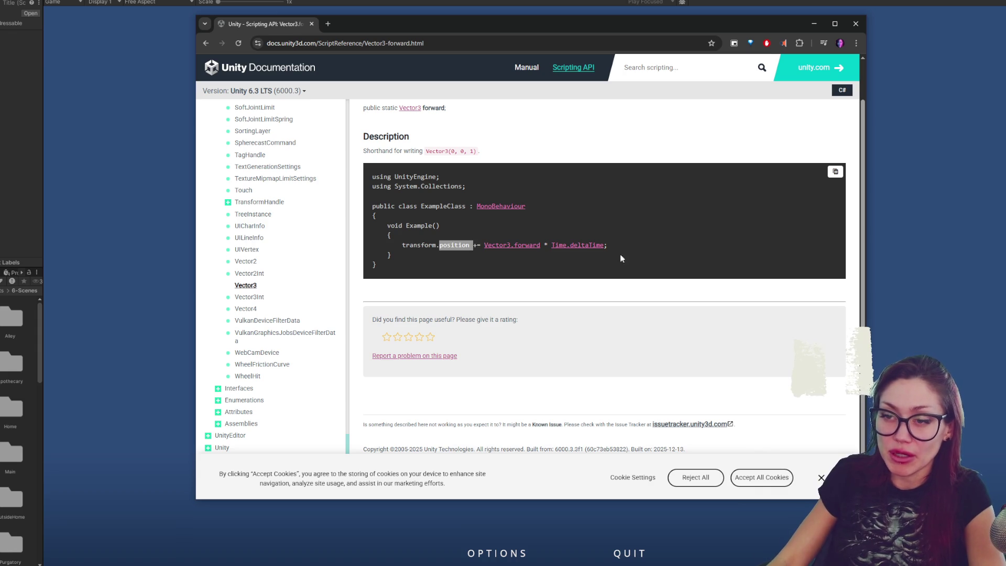
pyautogui.moveTo(485, 245)
pyautogui.mouseDown()
pyautogui.moveTo(605, 245)
pyautogui.moveTo(551, 246)
pyautogui.mouseUp()
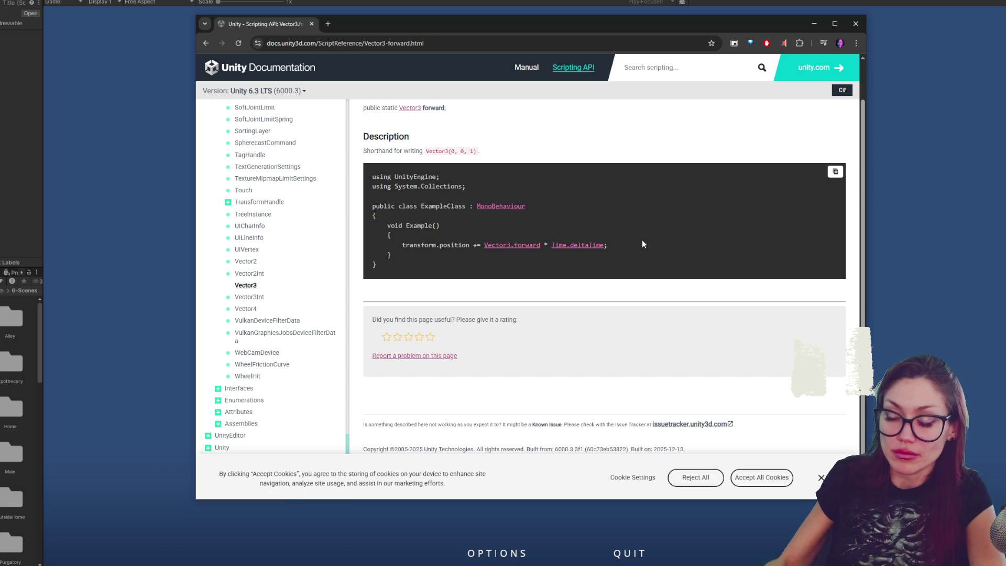
pyautogui.scroll(1, 642, 240)
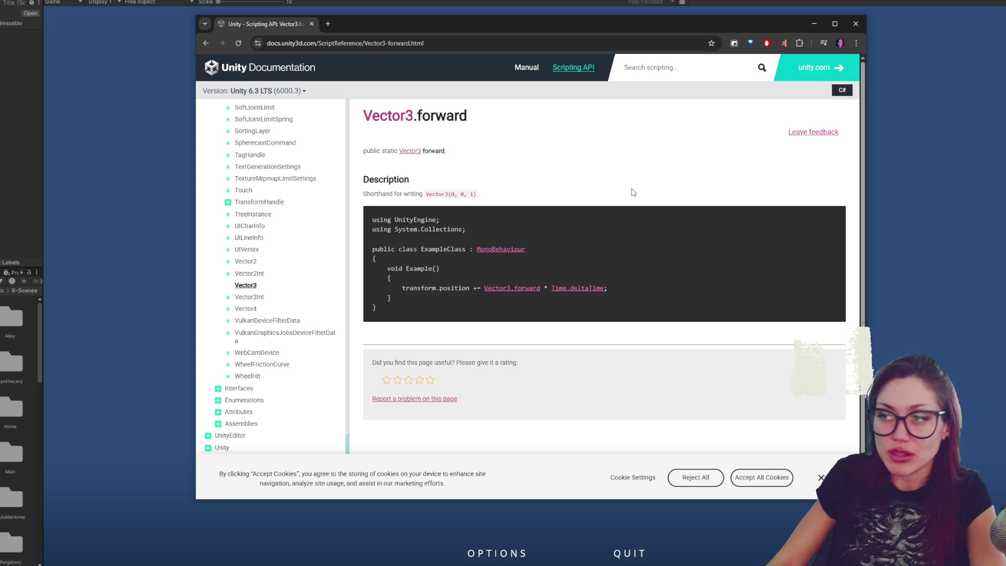
# Step: Close the documentation window so the STRAIN title screen shows again
pyautogui.click(855, 23)
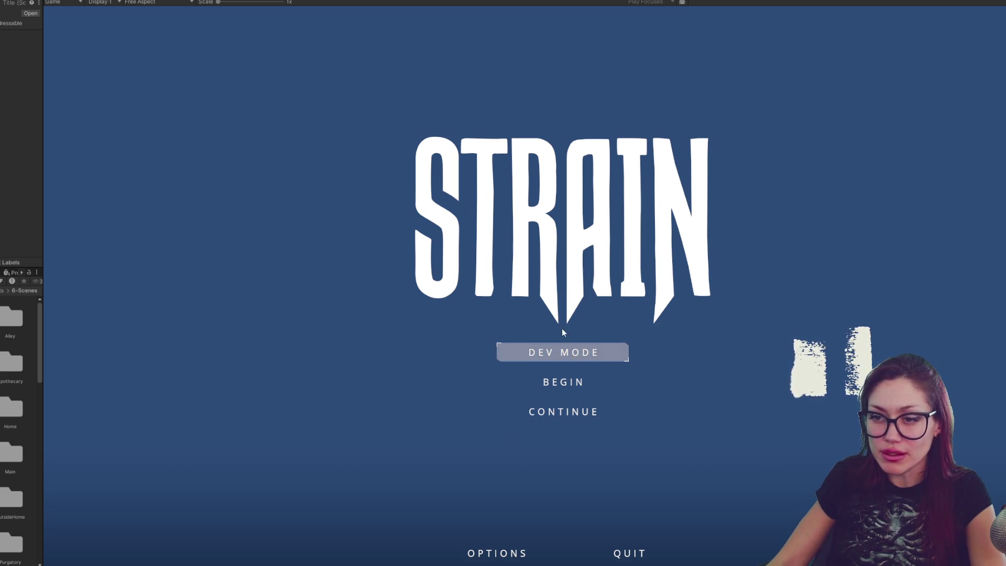
# Step: Move through the title menu options and choose CONTINUE to load the saved game
pyautogui.press('Up')
pyautogui.press('Up')
pyautogui.press('Down')
pyautogui.press('Up')
pyautogui.press('Down')
pyautogui.press('Down')
pyautogui.press('Up')
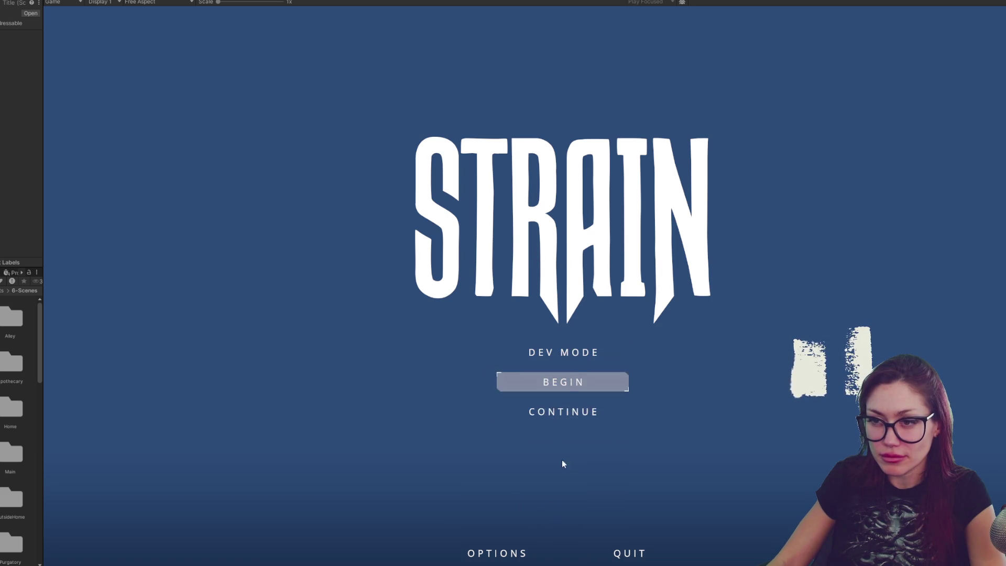
pyautogui.click(583, 412)
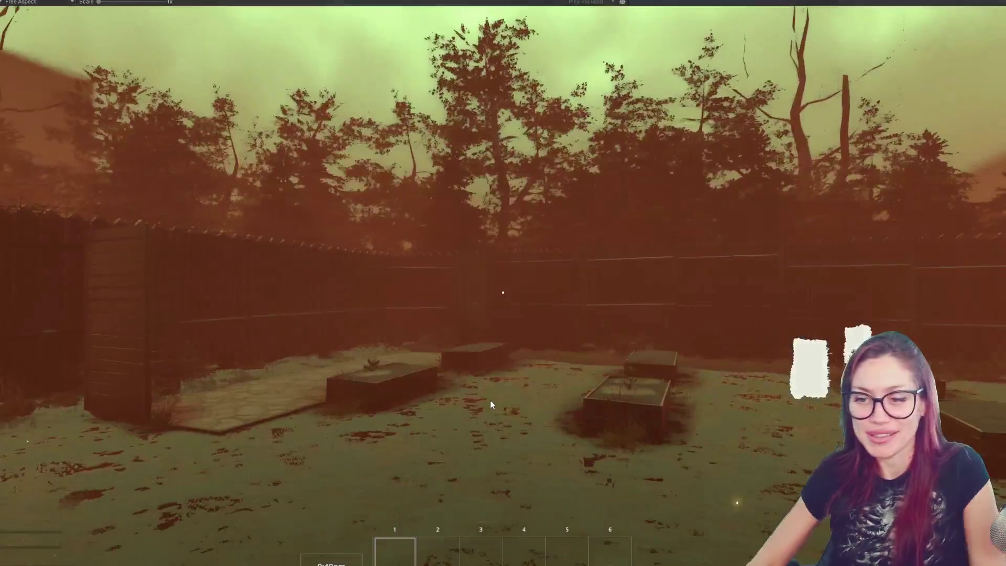
# Step: Give the running game control of the player view in the Game panel
pyautogui.click(491, 400)
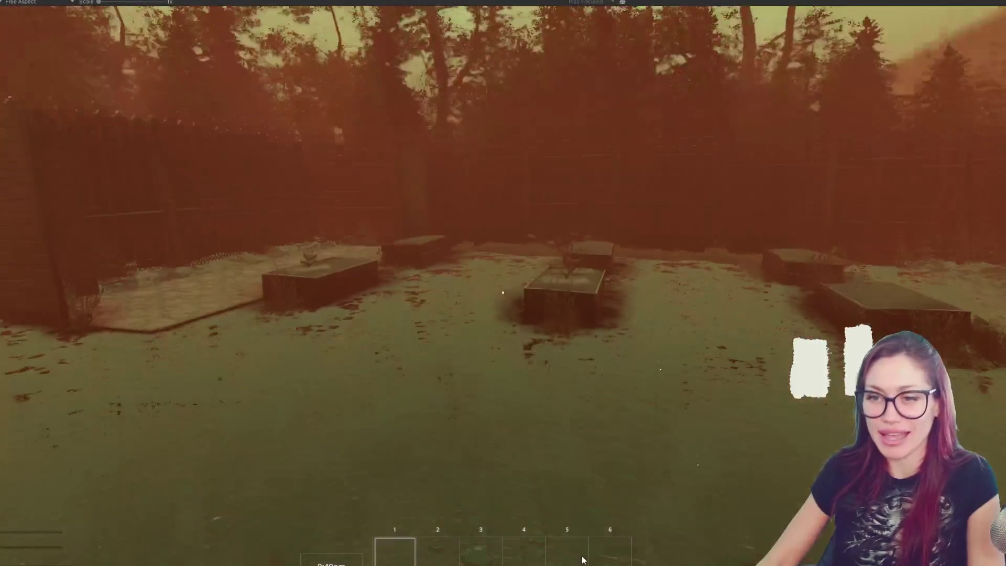
pyautogui.press('Escape')
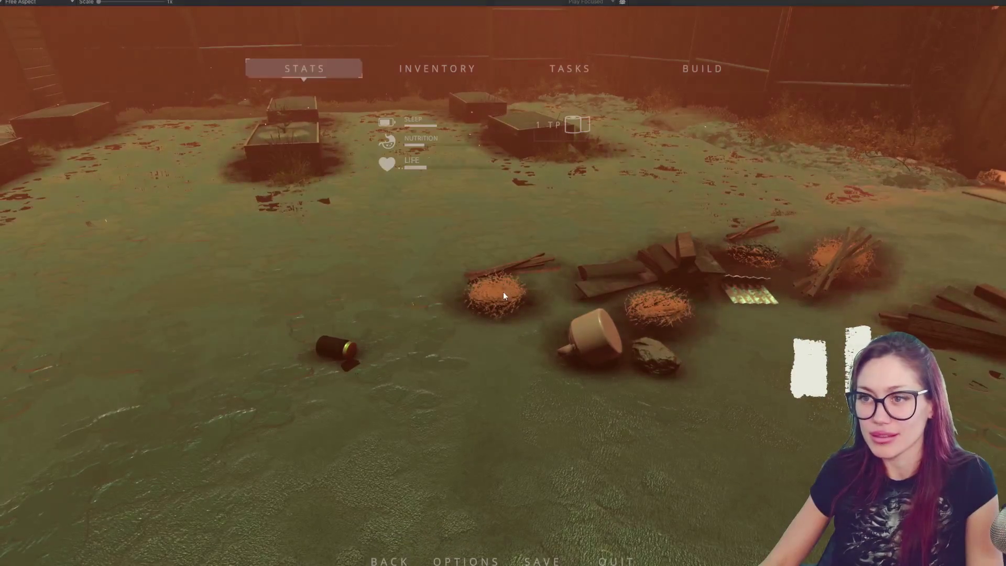
pyautogui.click(702, 69)
pyautogui.click(496, 154)
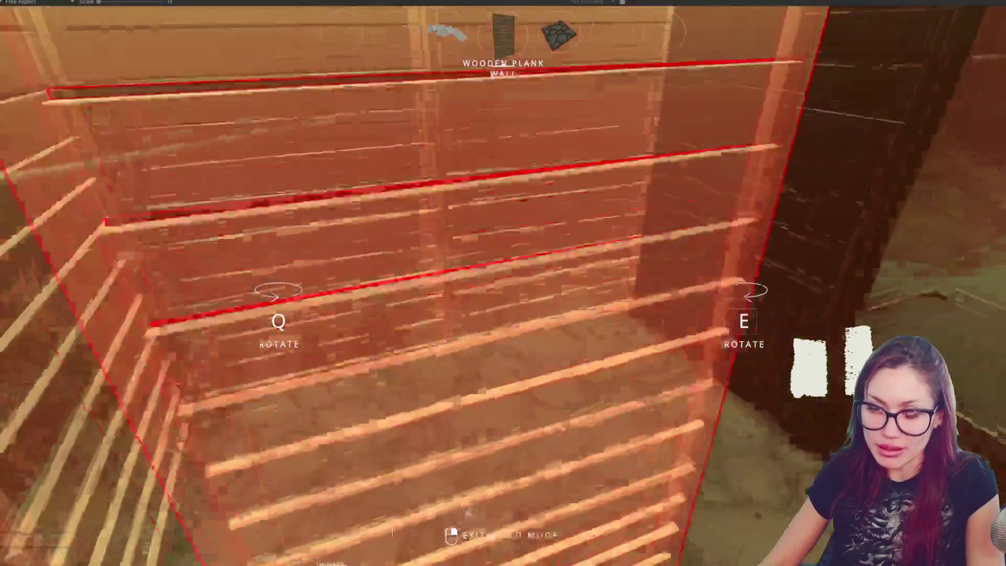
pyautogui.rightClick(503, 293)
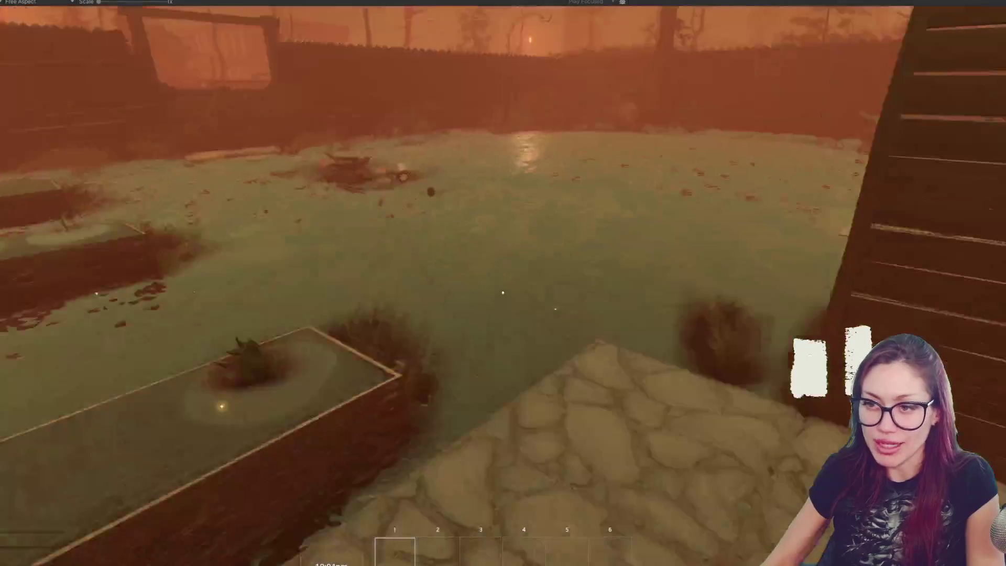
# Step: Walk to the wood piles and pick up the scrap wood plank
pyautogui.press('w')
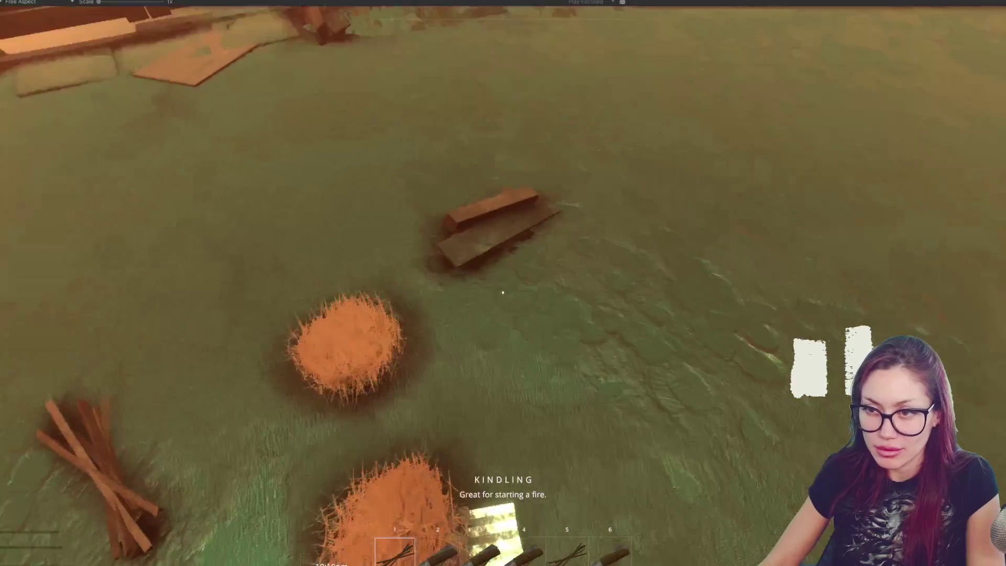
pyautogui.press('w')
pyautogui.click(502, 293)
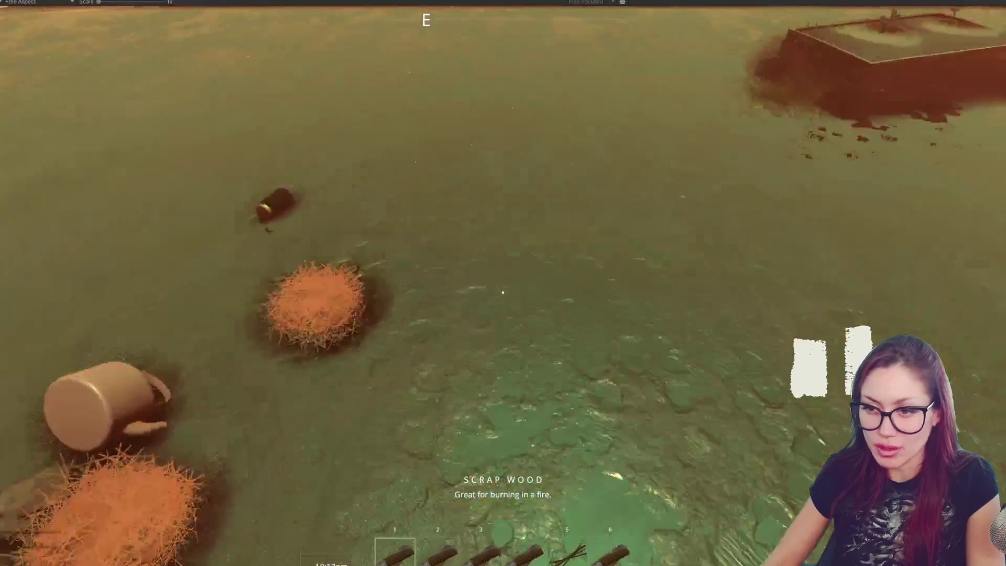
# Step: Walk around the yard's fences over to the water pump and newspapers
pyautogui.press('w')
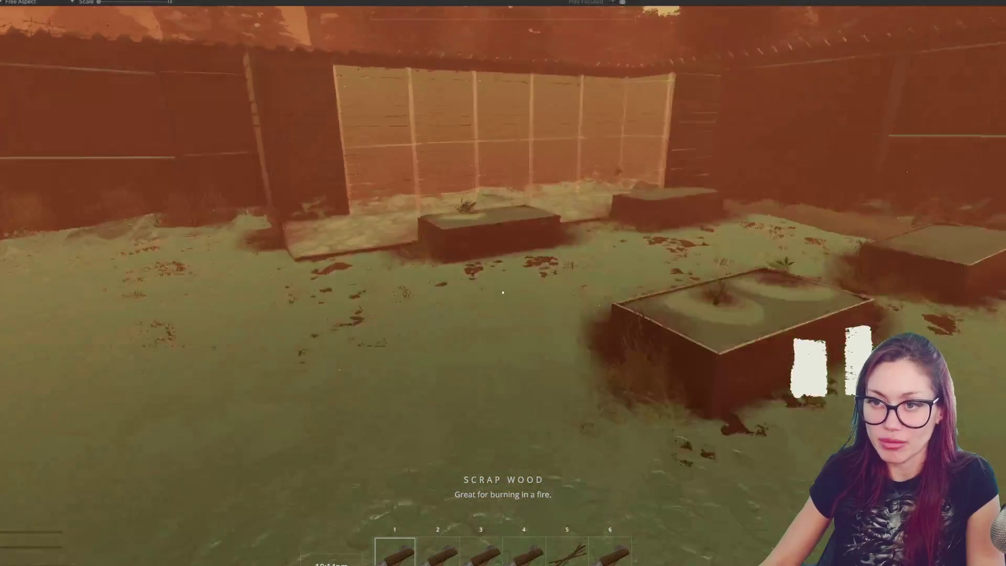
pyautogui.press('s')
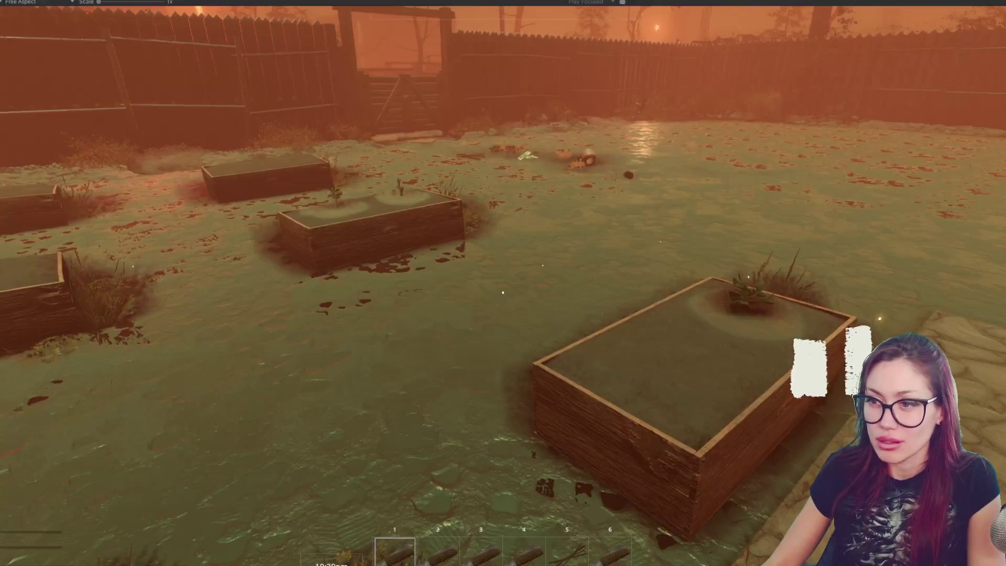
pyautogui.press('s')
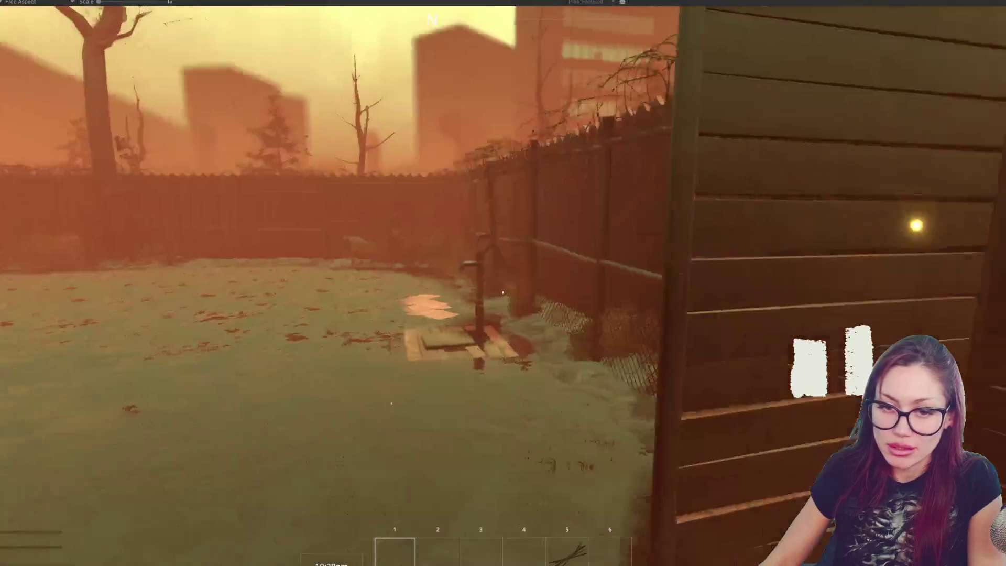
pyautogui.press('w')
pyautogui.press('w')
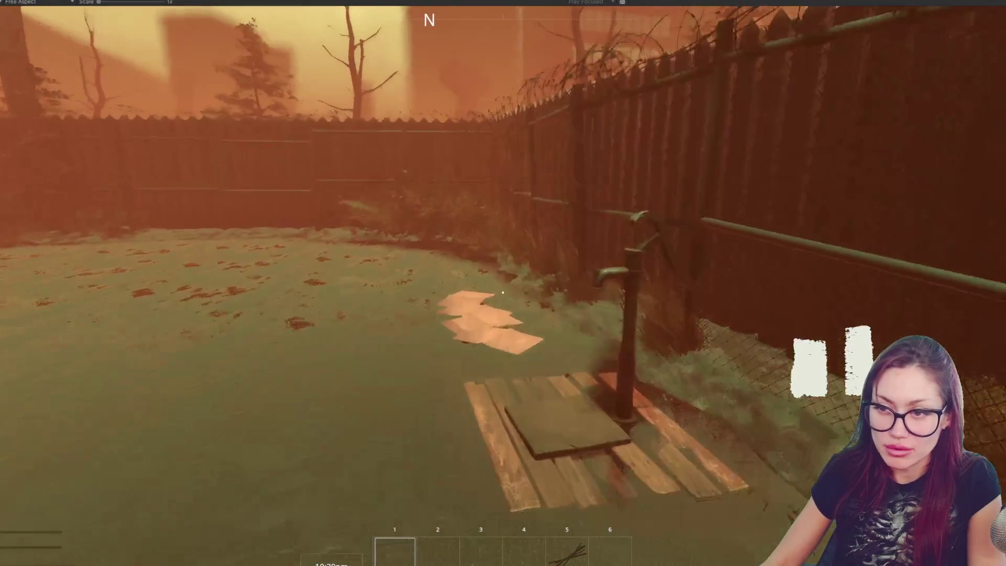
pyautogui.press('w')
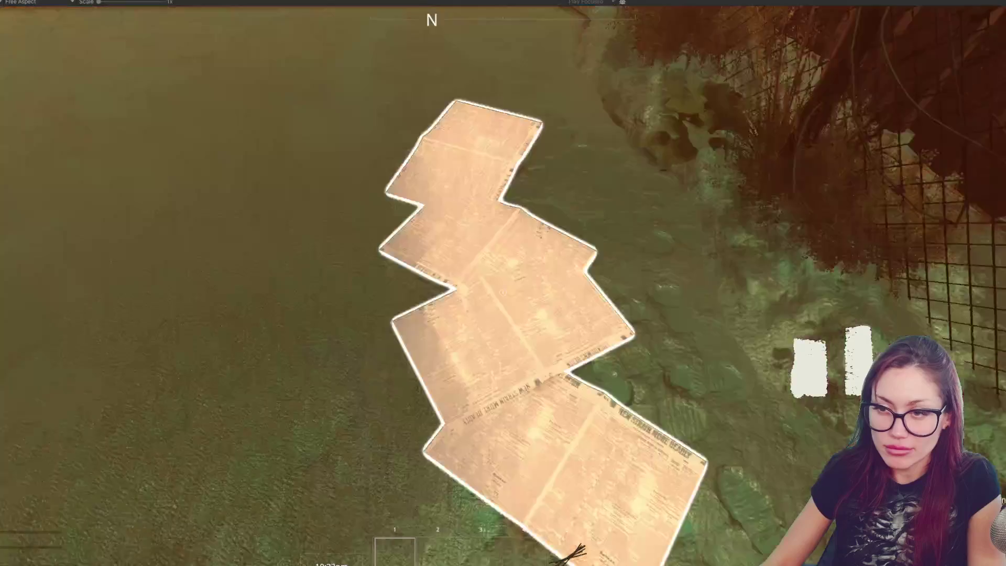
pyautogui.press('w')
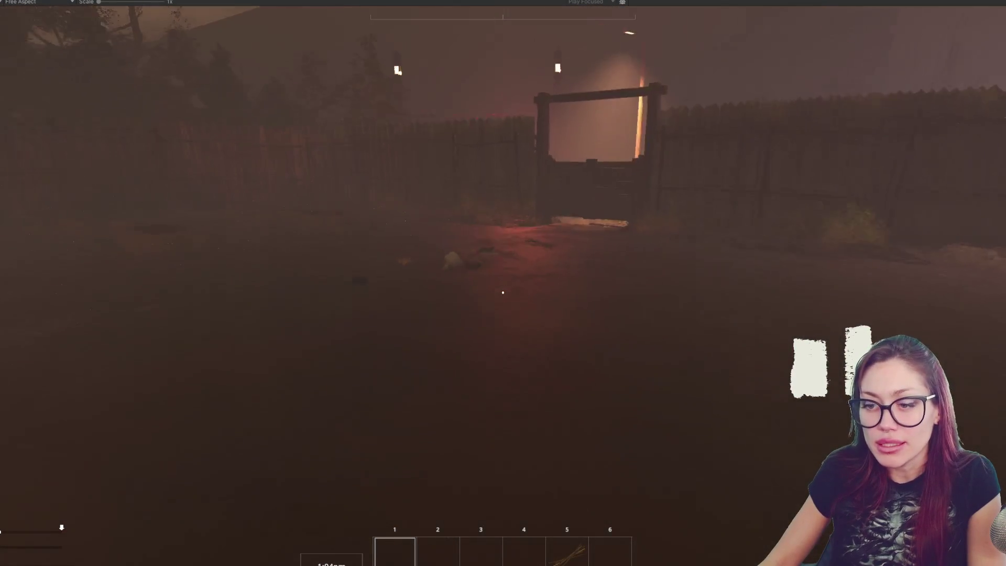
# Step: Walk toward the lit gate and pick up the kettle from the ground
pyautogui.press('w')
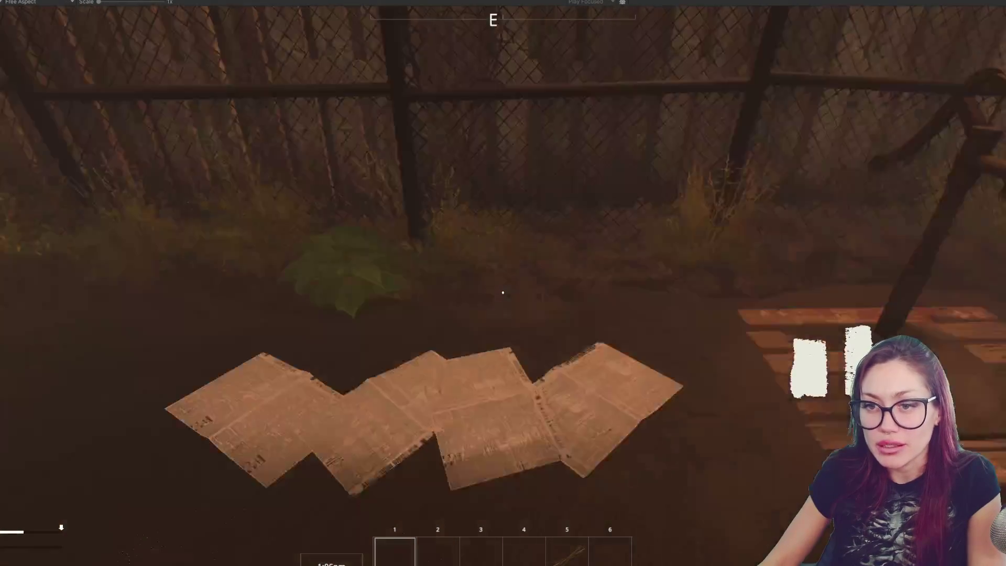
pyautogui.press('w')
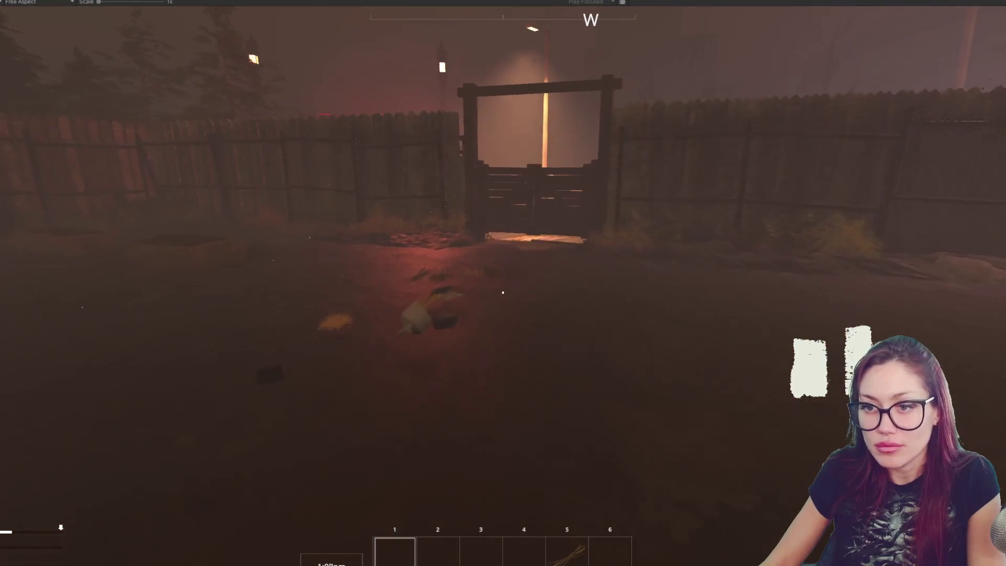
pyautogui.press('w')
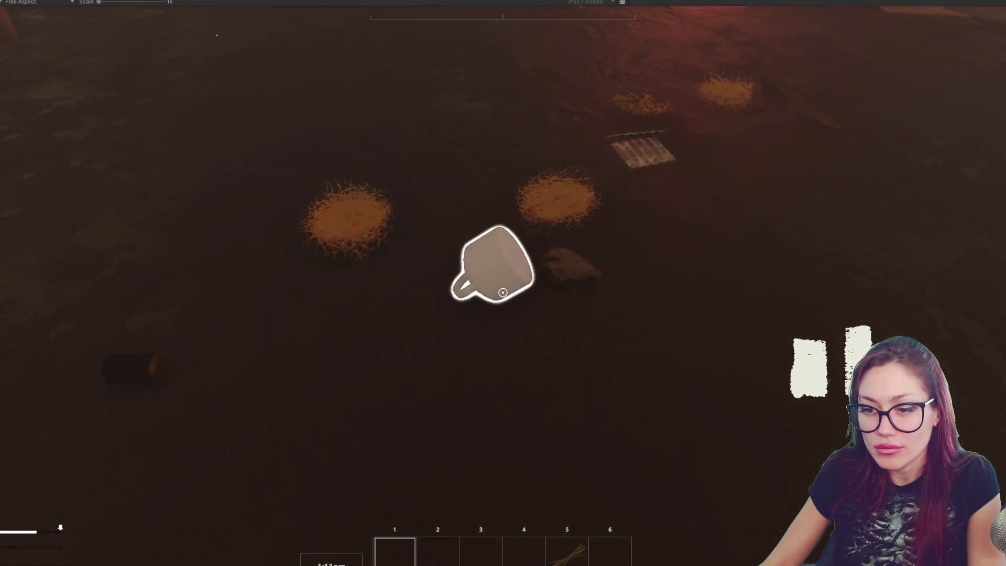
pyautogui.click(504, 293)
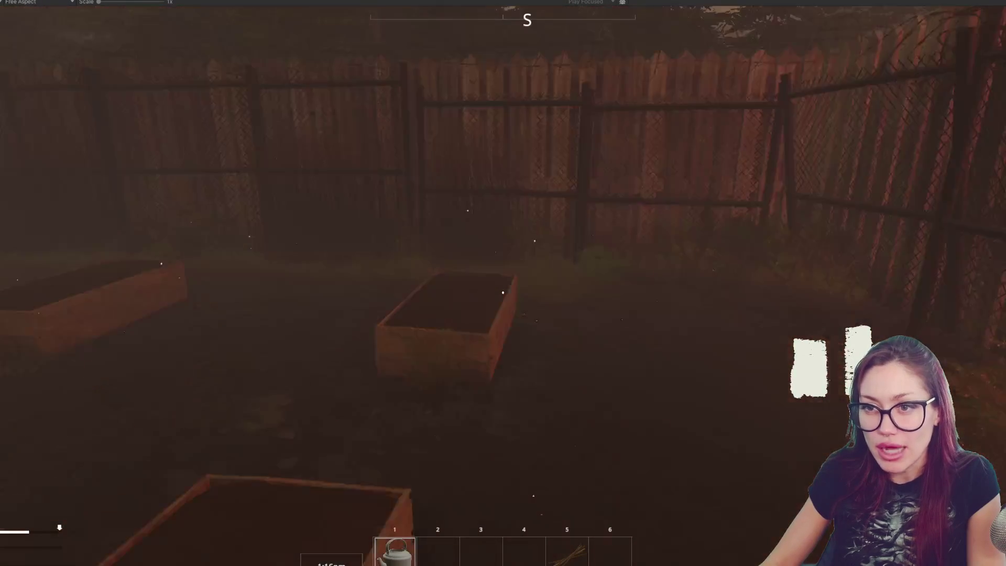
# Step: Walk past the planter box and push through the wooden gate into the corner enclosure
pyautogui.press('w')
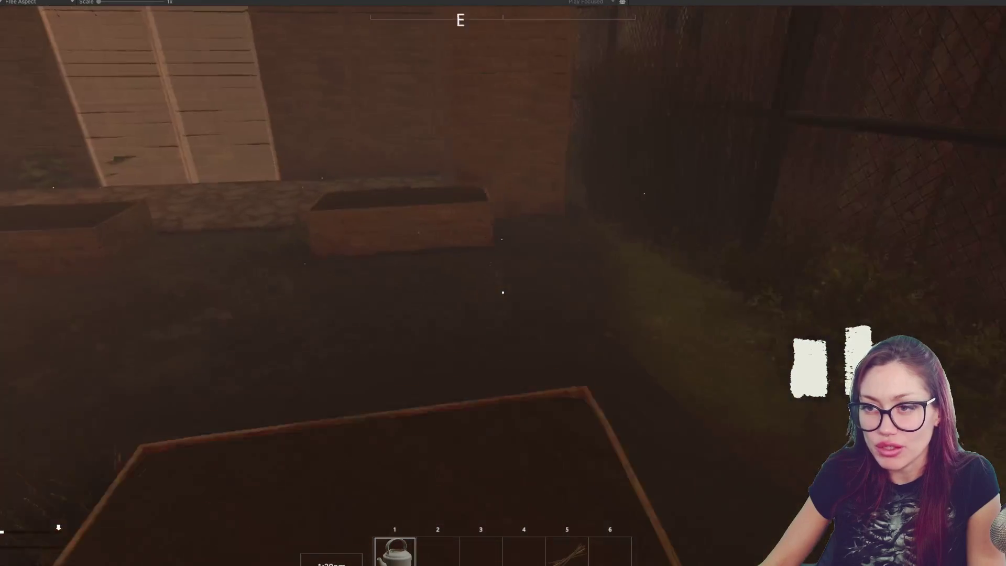
pyautogui.press('w')
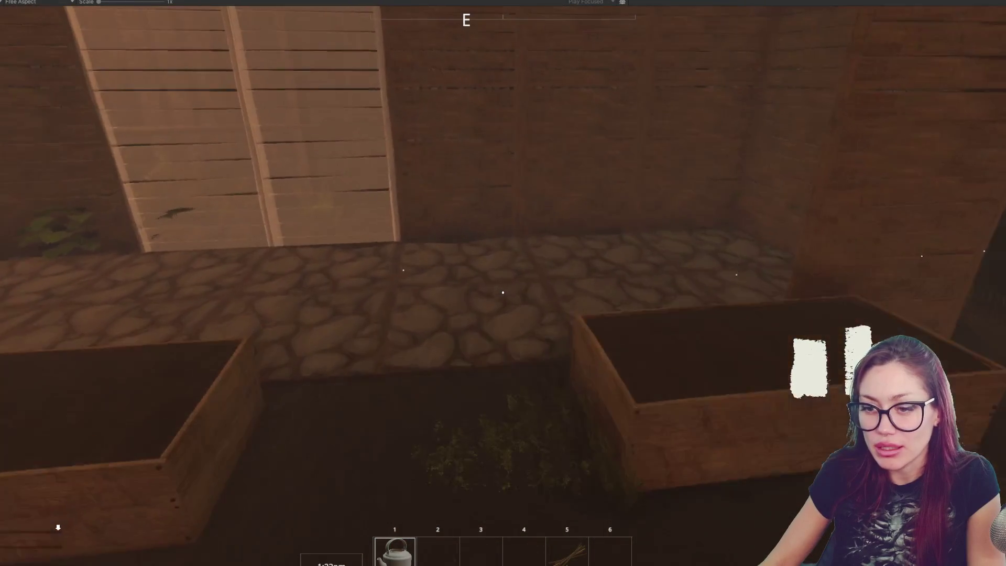
pyautogui.press('s')
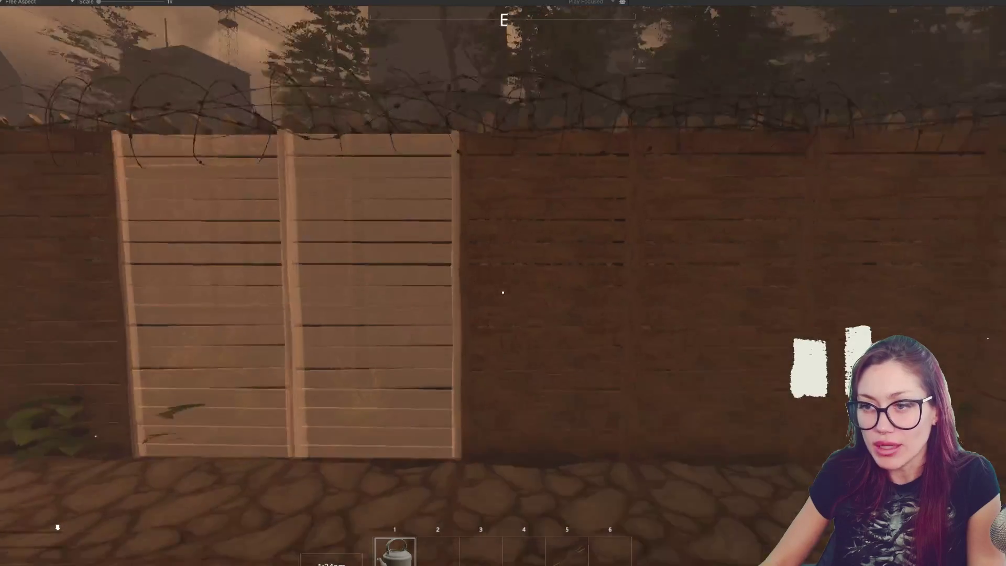
pyautogui.press('w')
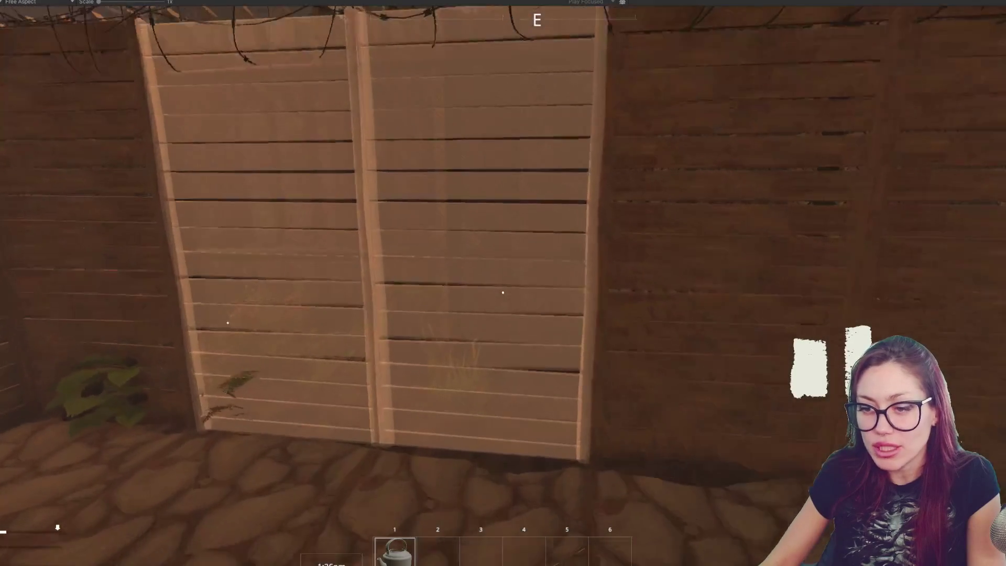
pyautogui.press('w')
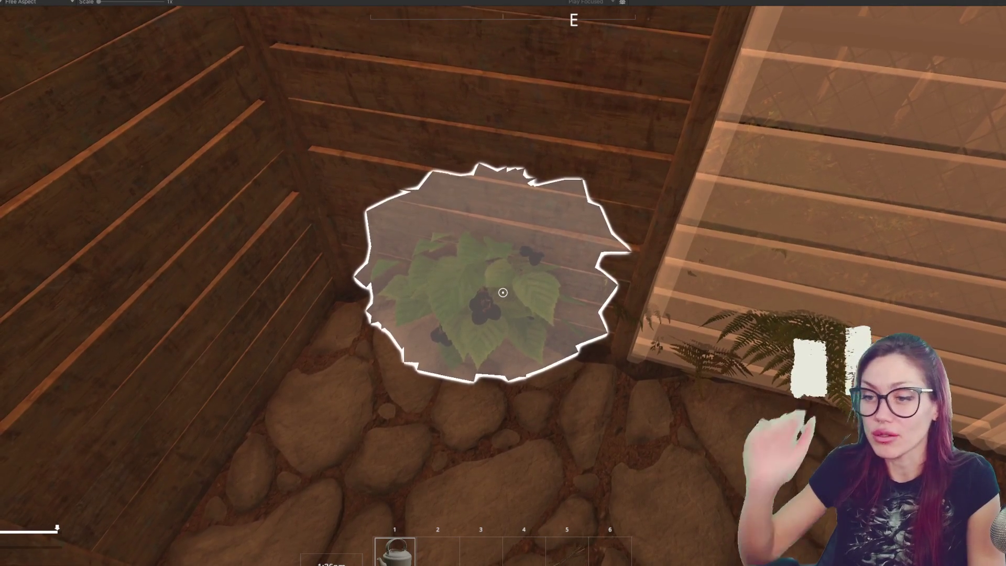
# Step: Harvest wildberries from the berry plant into hotbar slot 3 and return to the yard
pyautogui.press('e')
pyautogui.press('e')
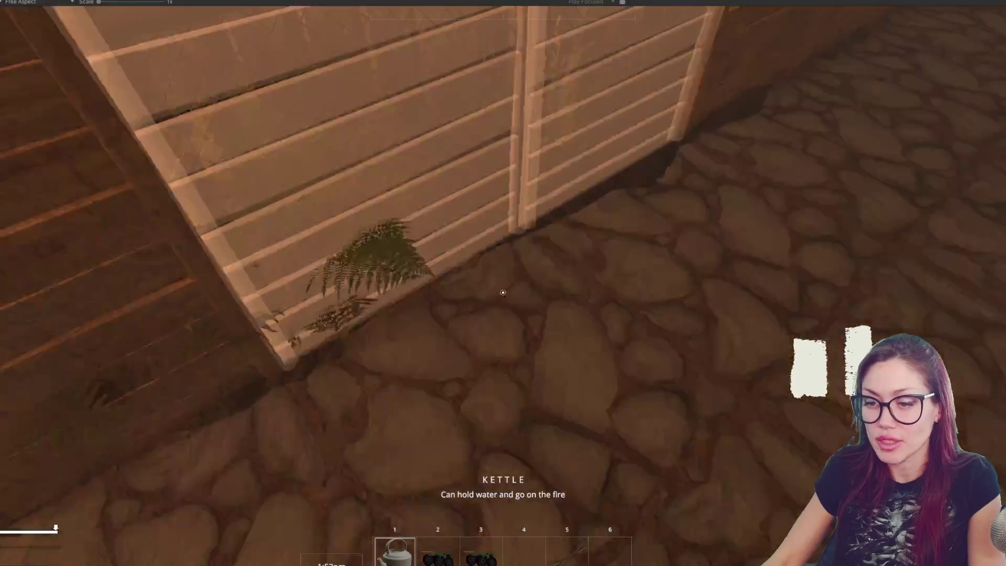
pyautogui.press('3')
pyautogui.click(503, 293)
pyautogui.press('w')
pyautogui.press('w')
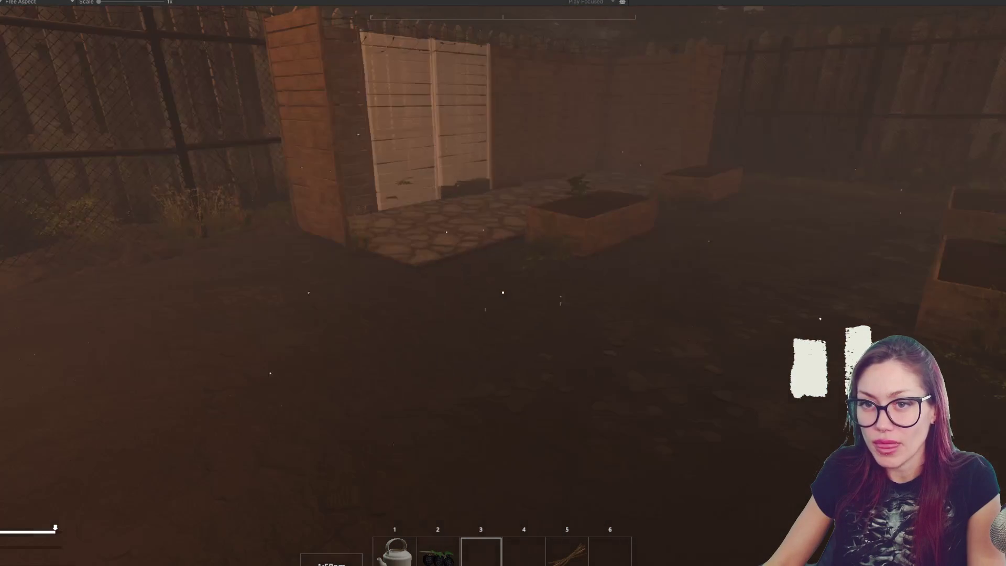
# Step: Place two Stone Floor panels from the BUILD tab, leave build mode and pick up a stone
pyautogui.press('Escape')
pyautogui.click(691, 68)
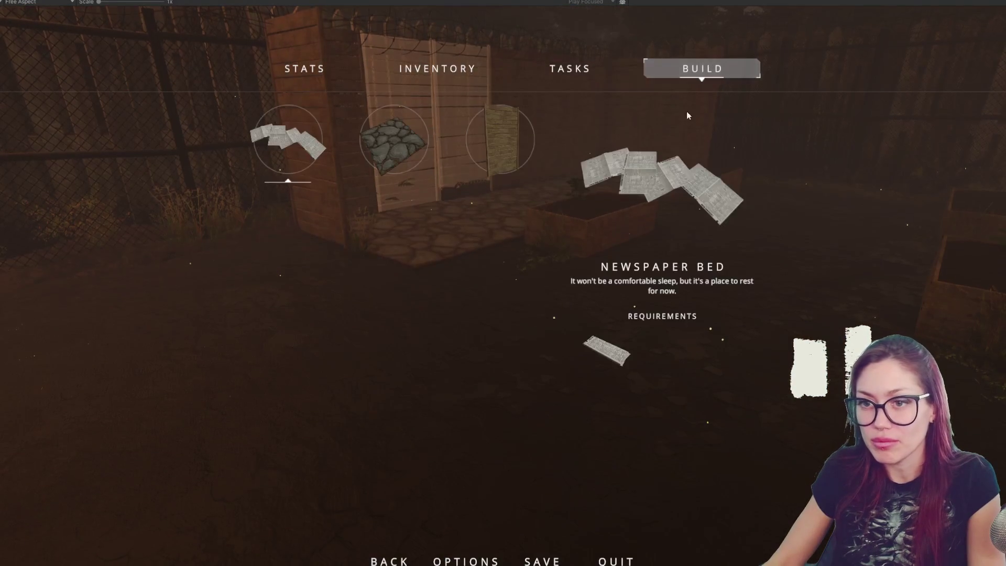
pyautogui.click(390, 147)
pyautogui.click(504, 293)
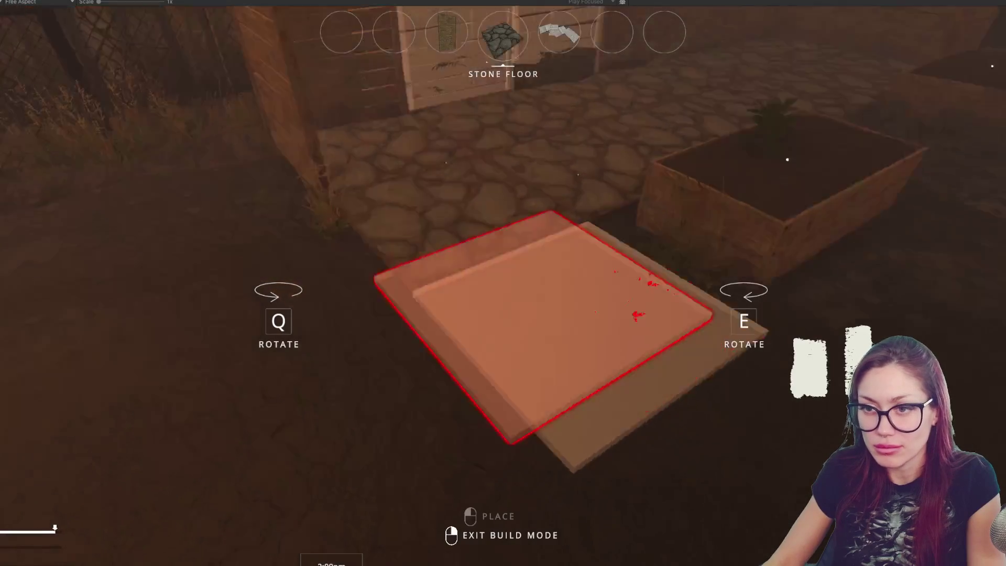
pyautogui.click(504, 292)
pyautogui.rightClick(504, 293)
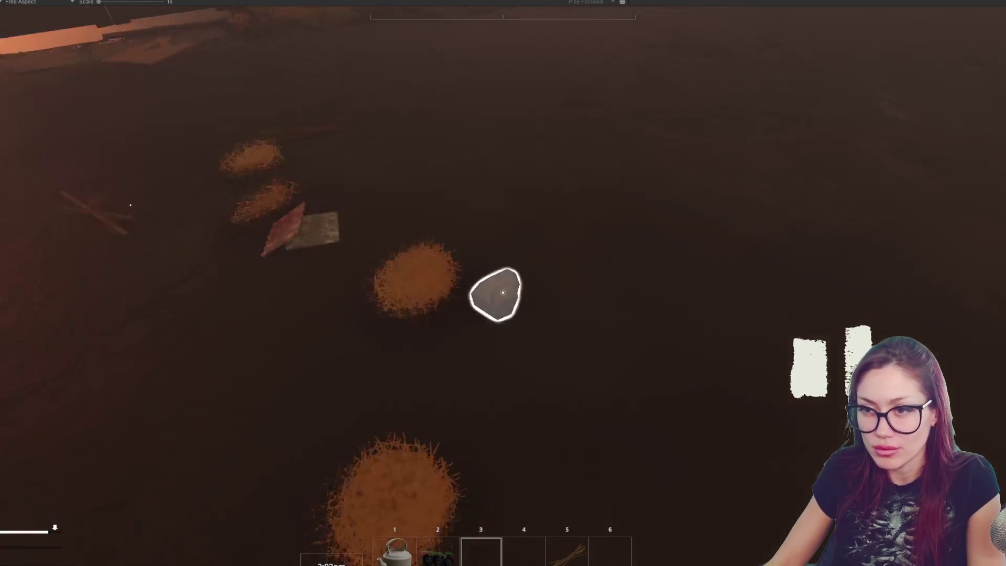
pyautogui.press('e')
# Step: Walk past the shed's stone path and new floor panels up to the wooden gate
pyautogui.press('w')
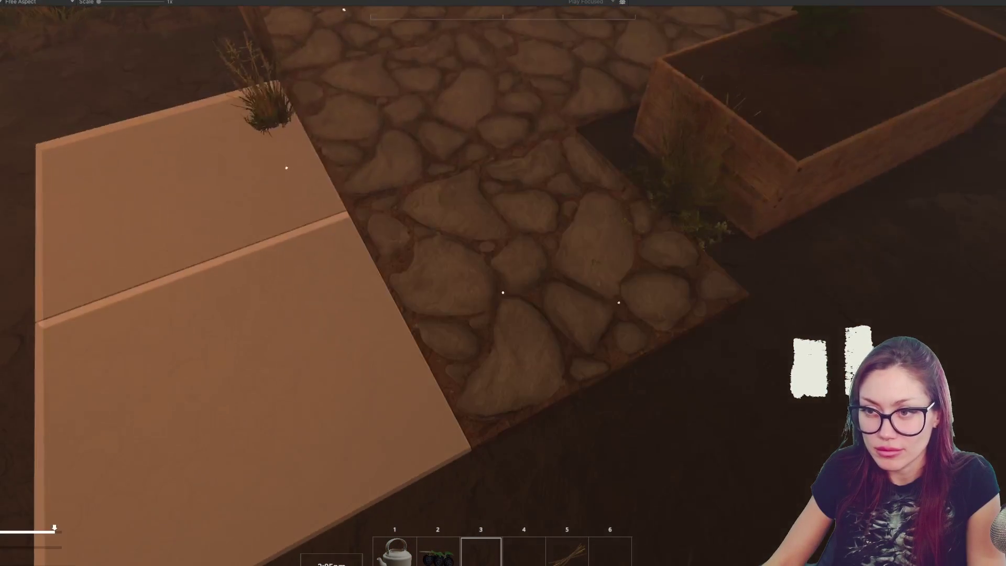
pyautogui.click(503, 293)
pyautogui.press('s')
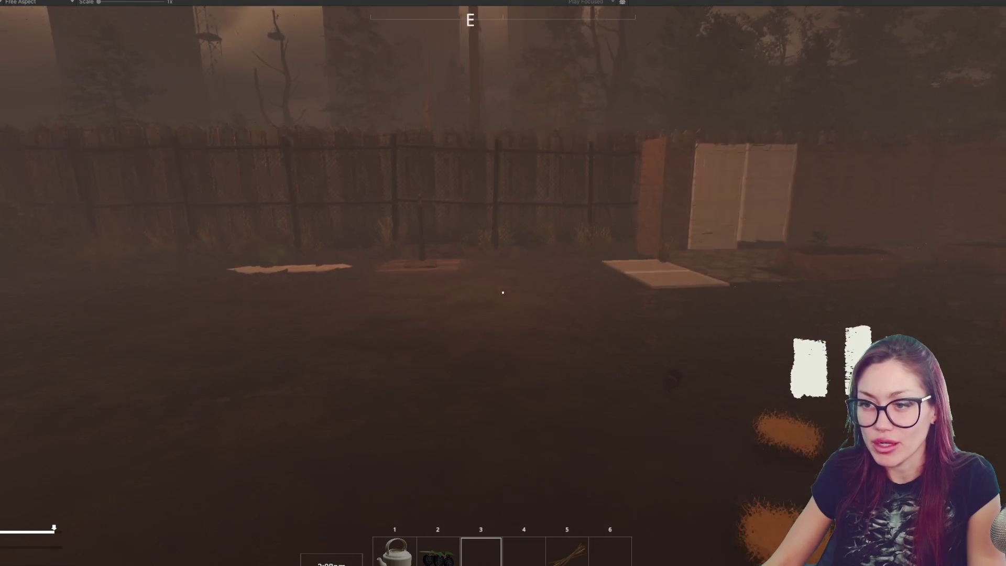
pyautogui.press('w')
pyautogui.press('w')
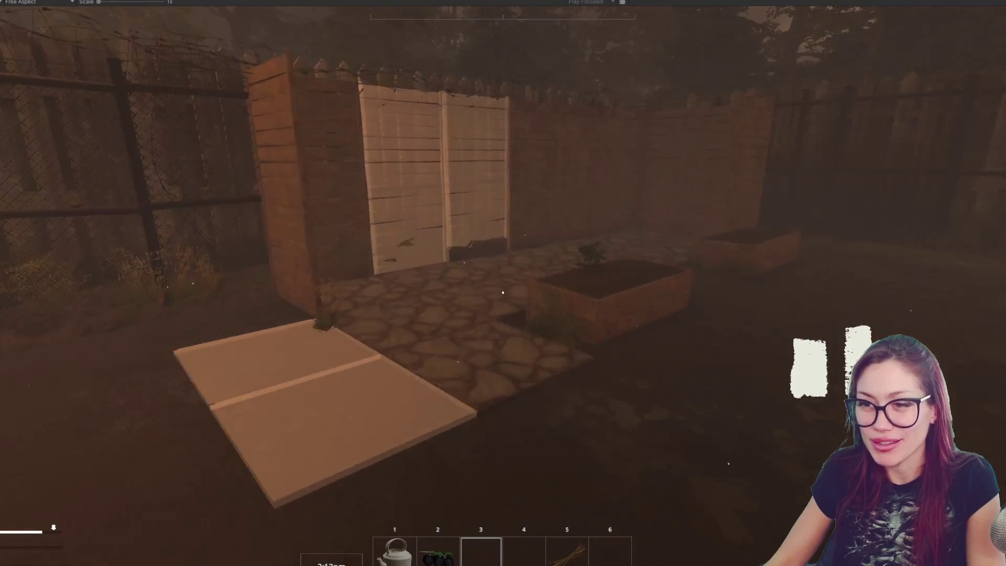
pyautogui.press('w')
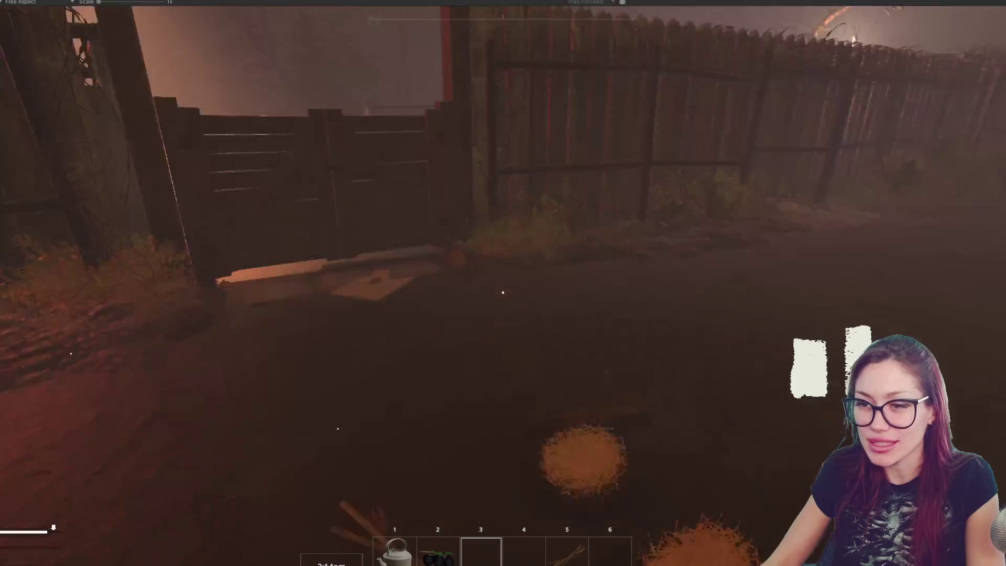
# Step: Walk out the gate down the misty street and pick Apothecary on the signboard map
pyautogui.press('w')
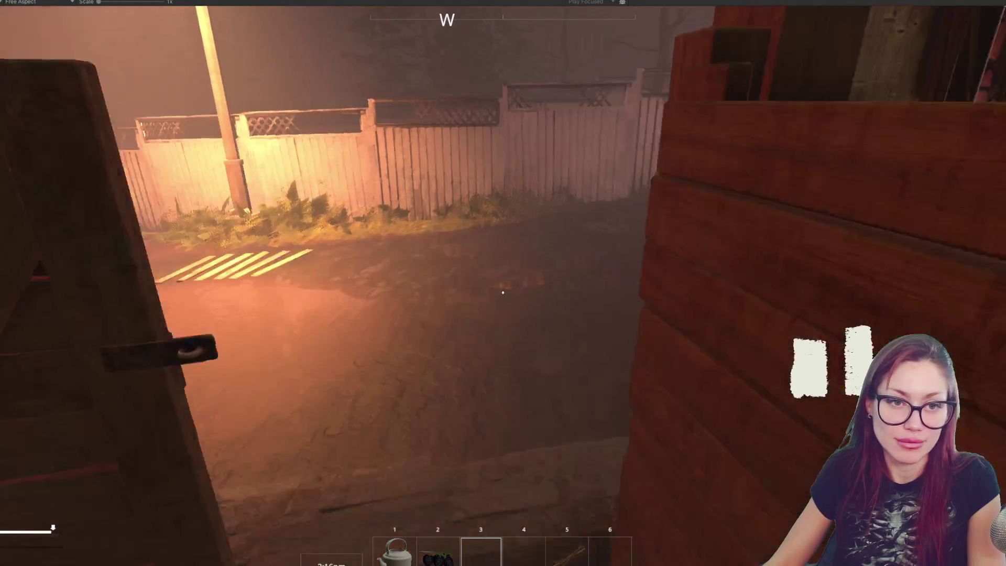
pyautogui.press('w')
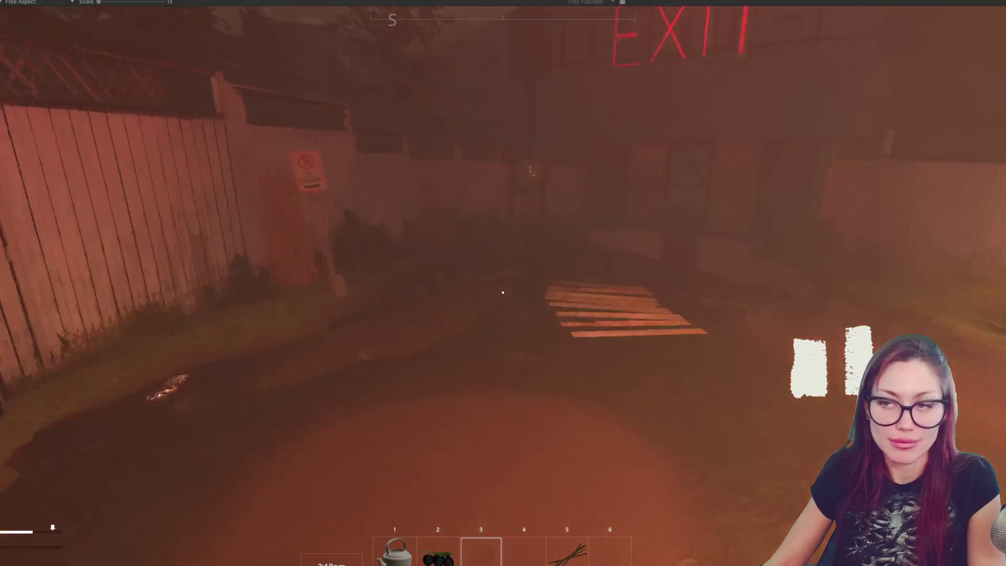
pyautogui.press('w')
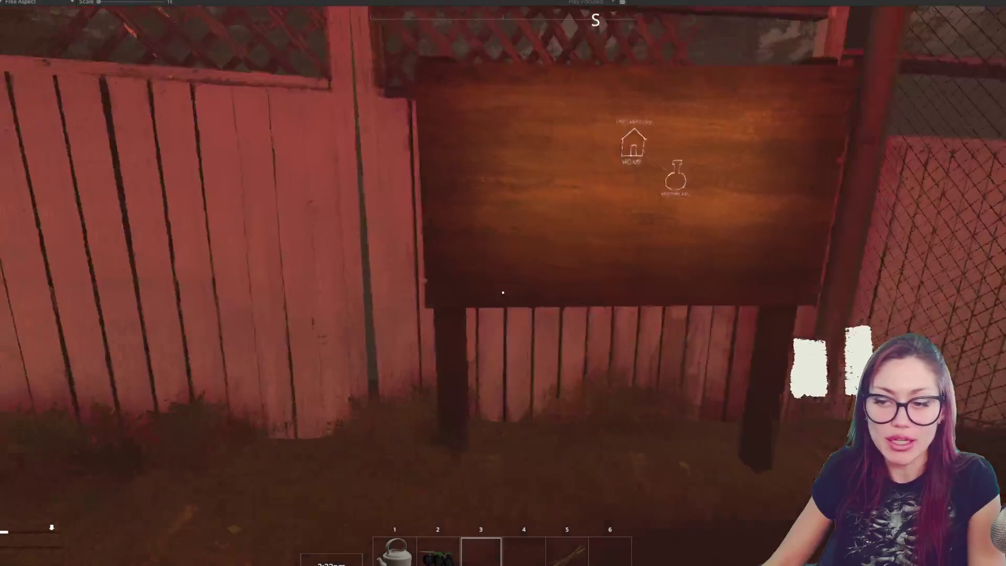
pyautogui.click(503, 293)
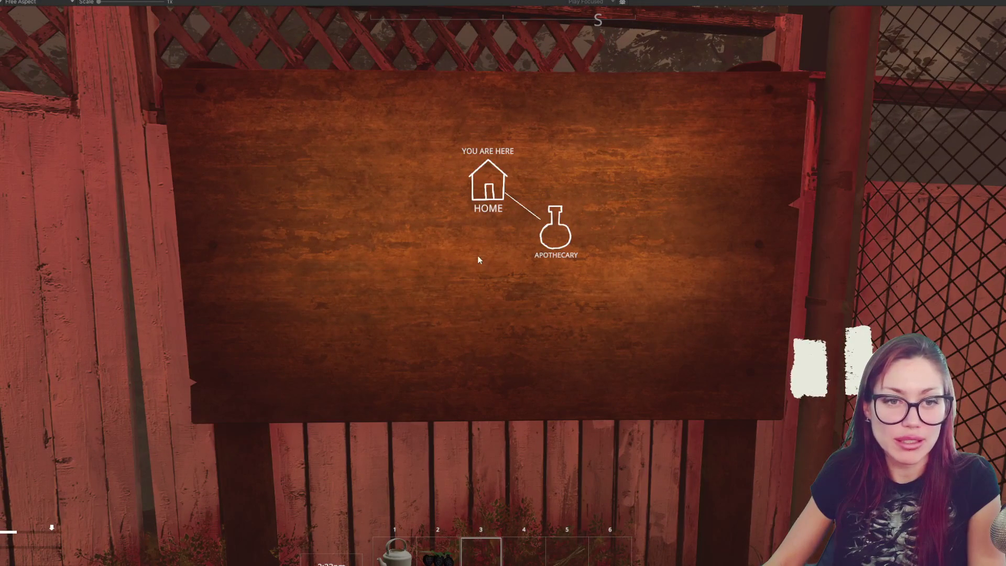
pyautogui.click(570, 230)
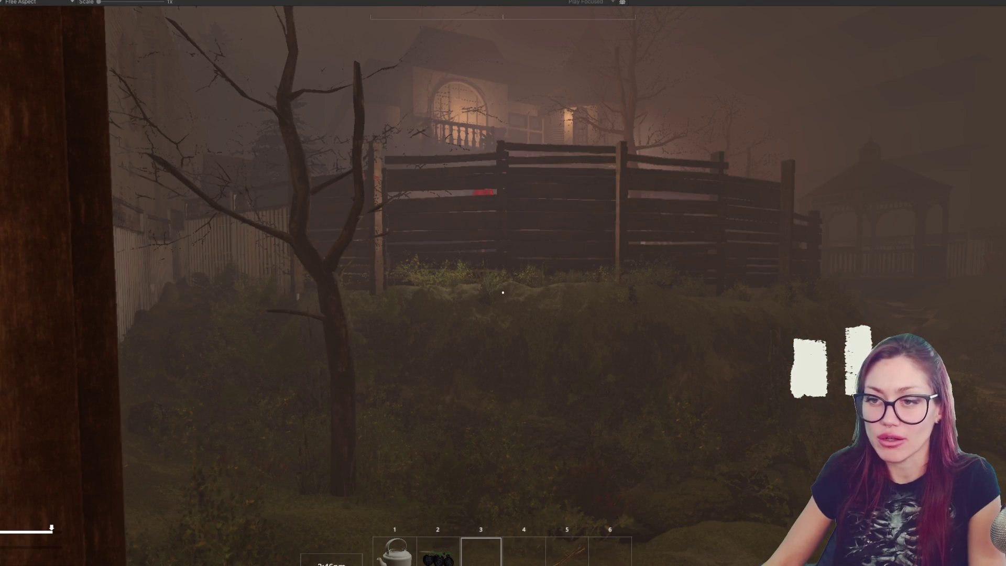
# Step: Wander the garden past the box and campfire, search the trash bag and take an Empty Jar
pyautogui.press('w')
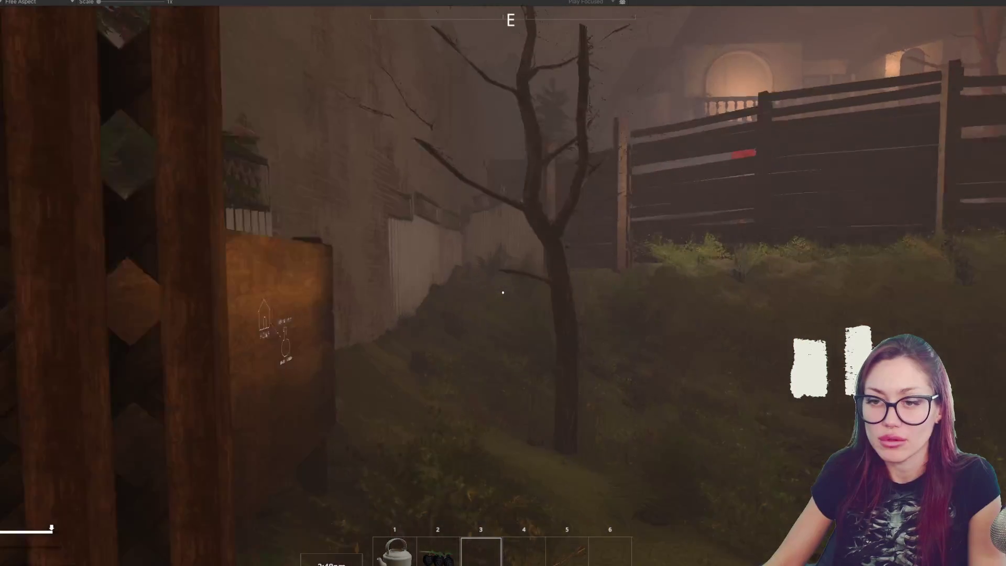
pyautogui.press('w')
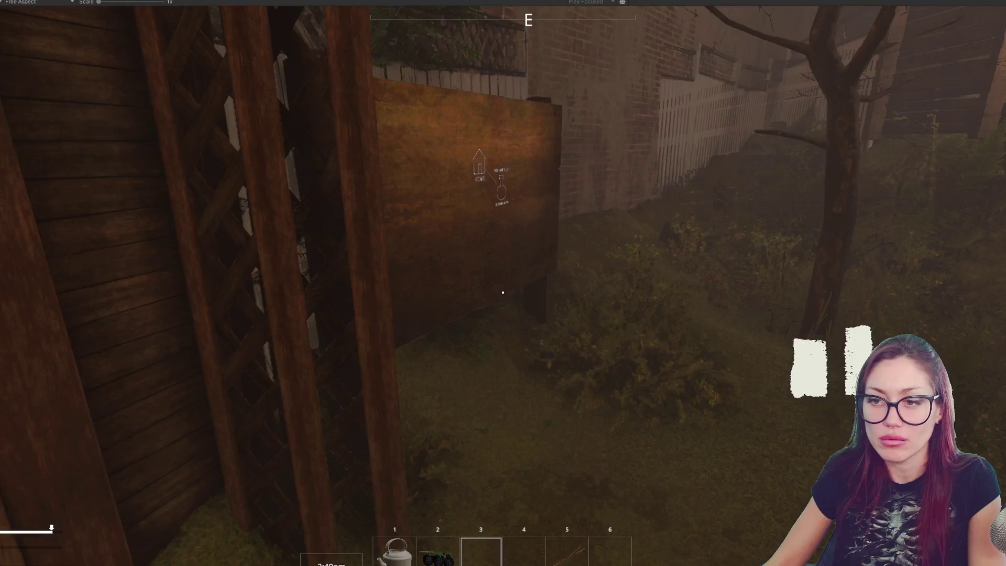
pyautogui.press('w')
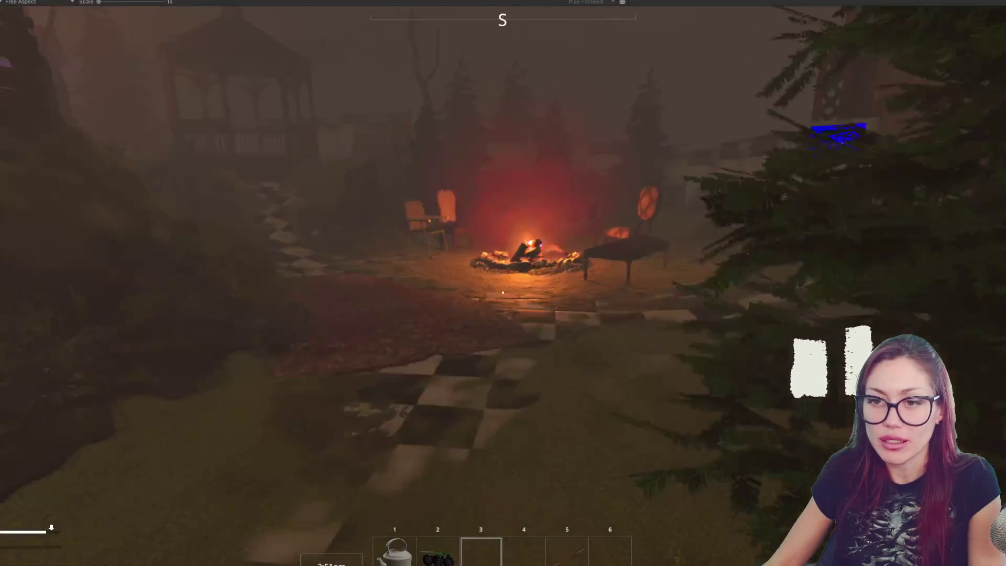
pyautogui.press('w')
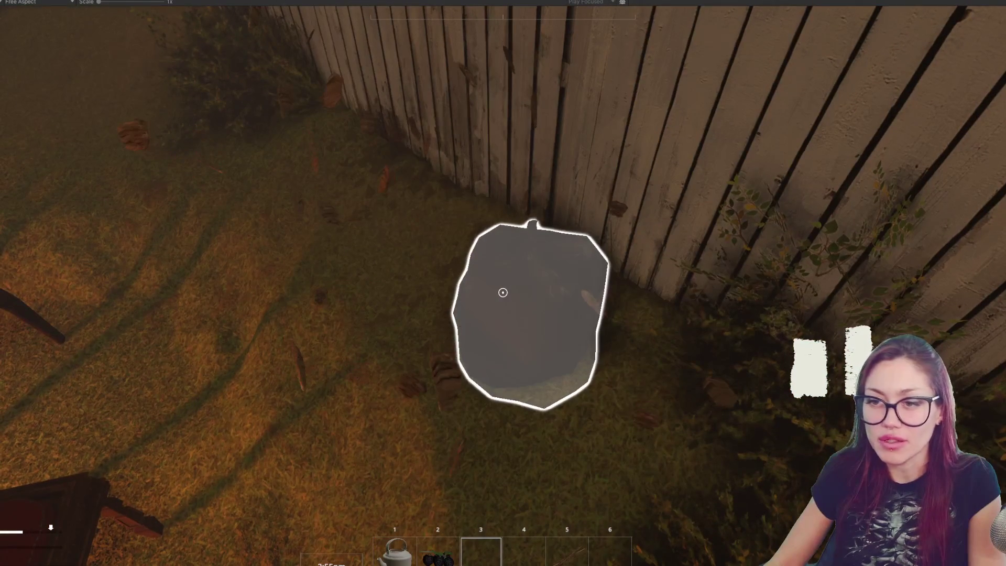
pyautogui.press('s')
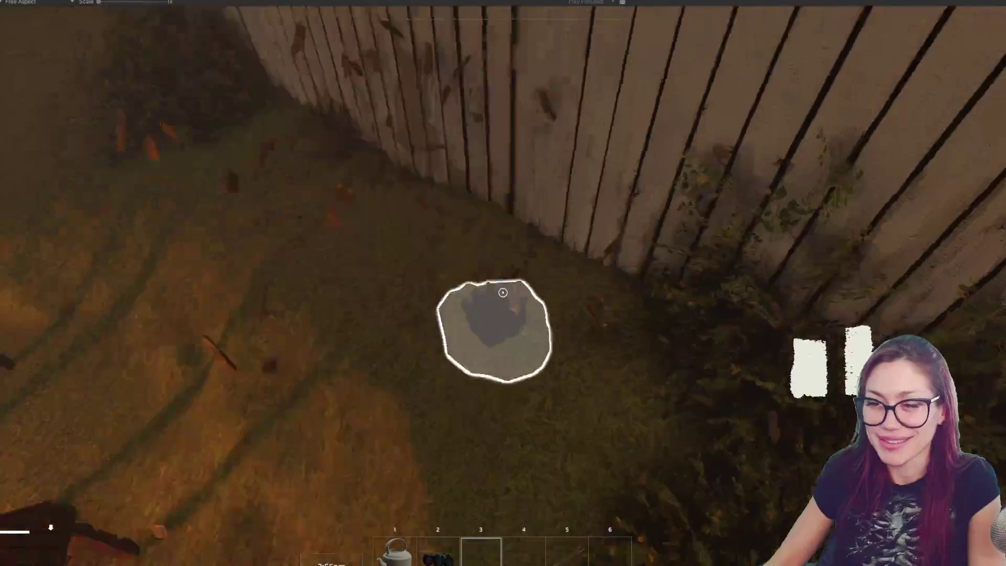
pyautogui.press('w')
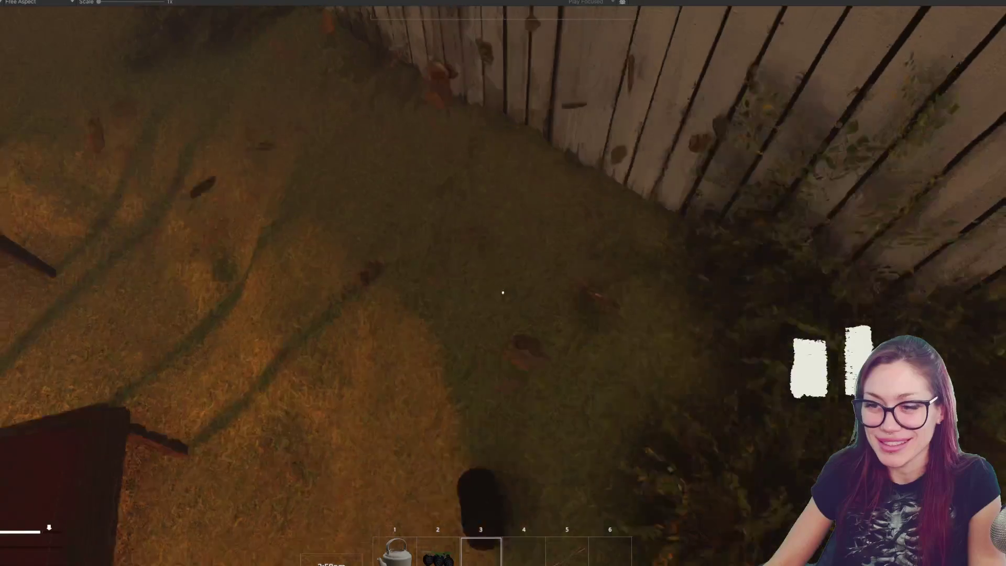
pyautogui.press('e')
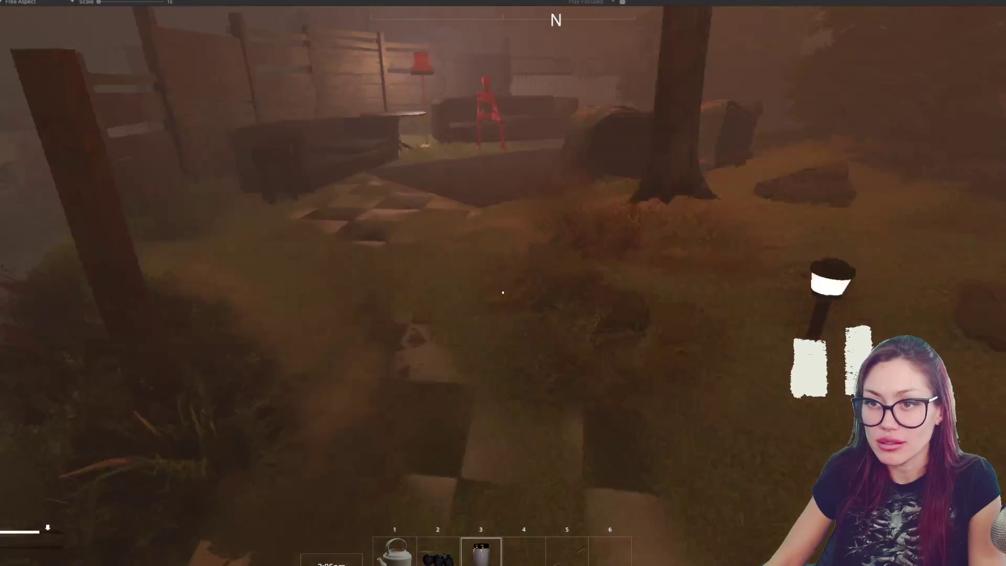
# Step: Search the spot beside the couch and collect a second Empty Jar
pyautogui.press('w')
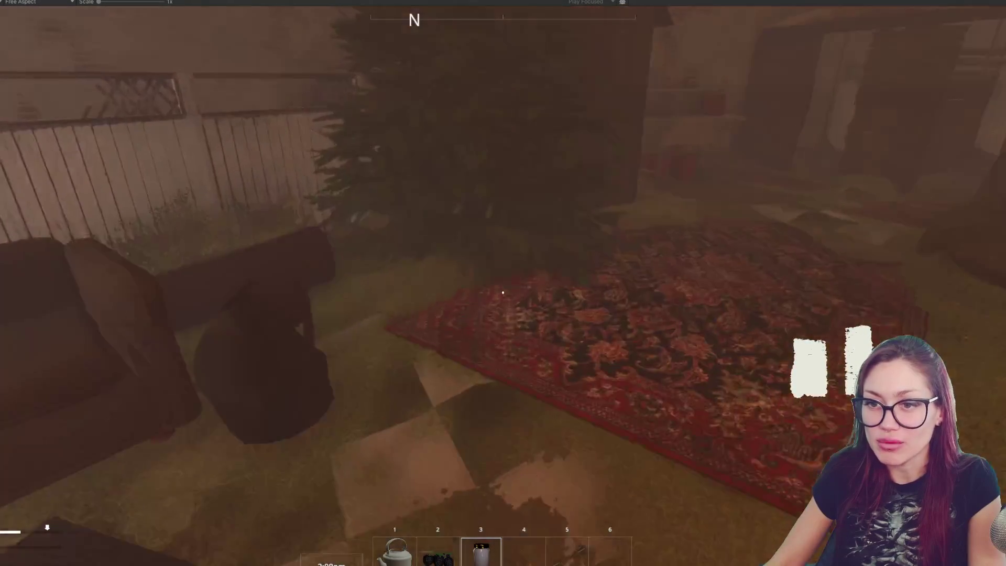
pyautogui.click(502, 292)
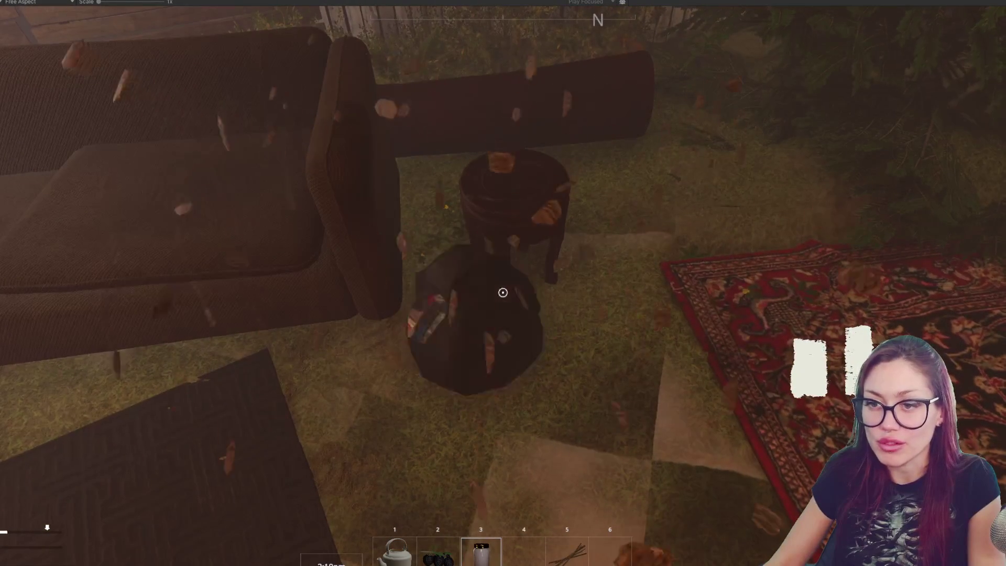
pyautogui.click(503, 292)
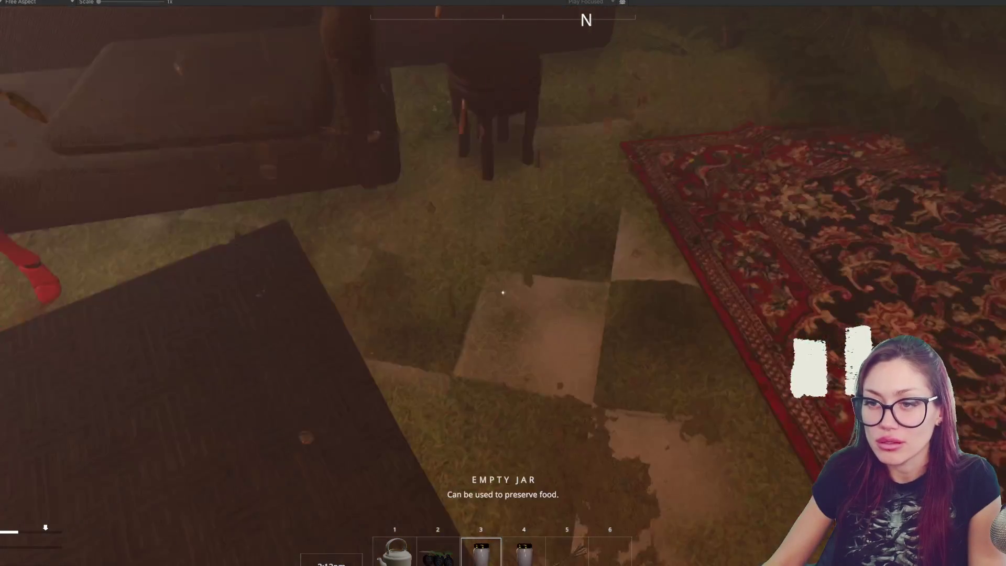
pyautogui.press('w')
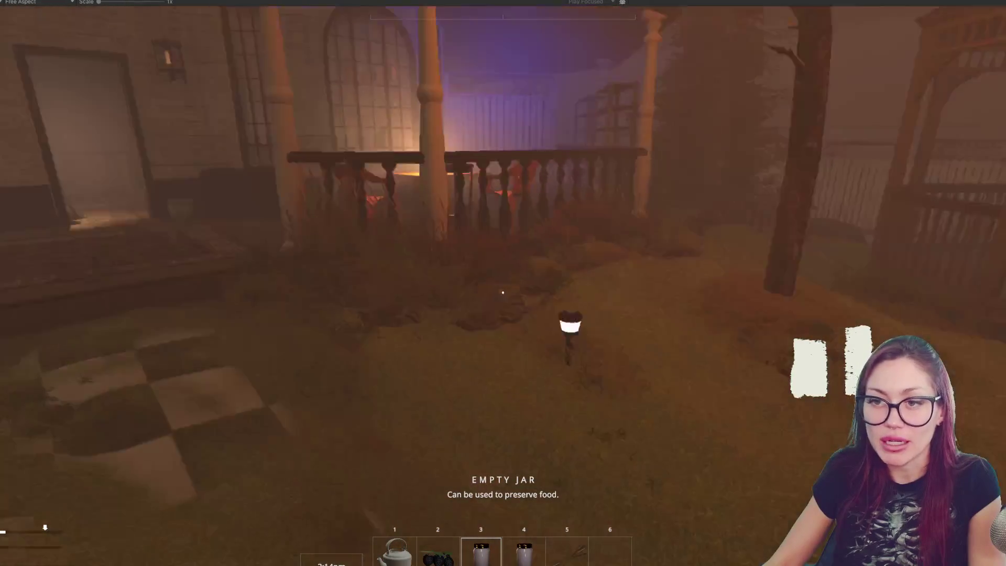
# Step: Enter the shop and confirm selling both empty jars for 2 TP at the TODAYS ITEMS board
pyautogui.press('w')
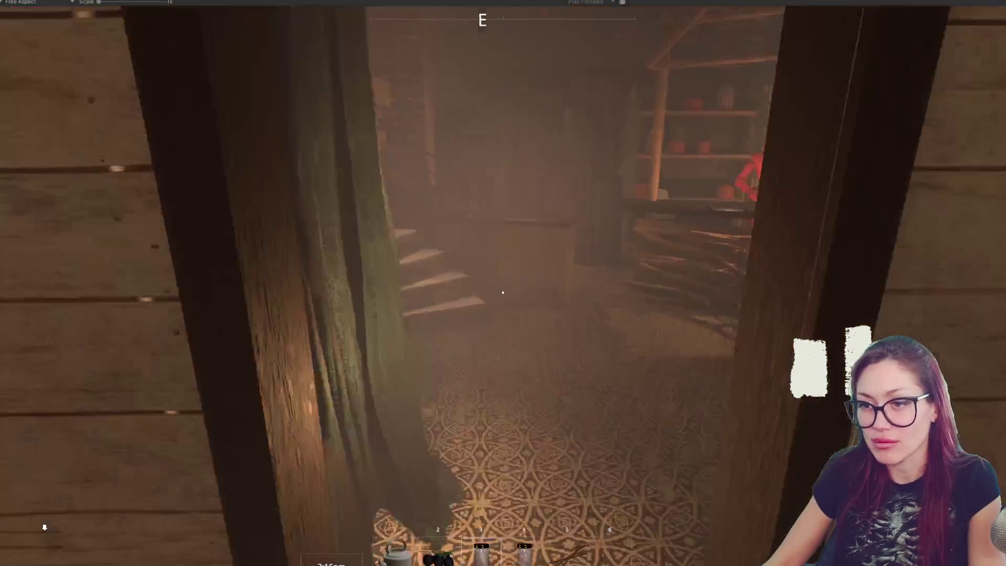
pyautogui.press('w')
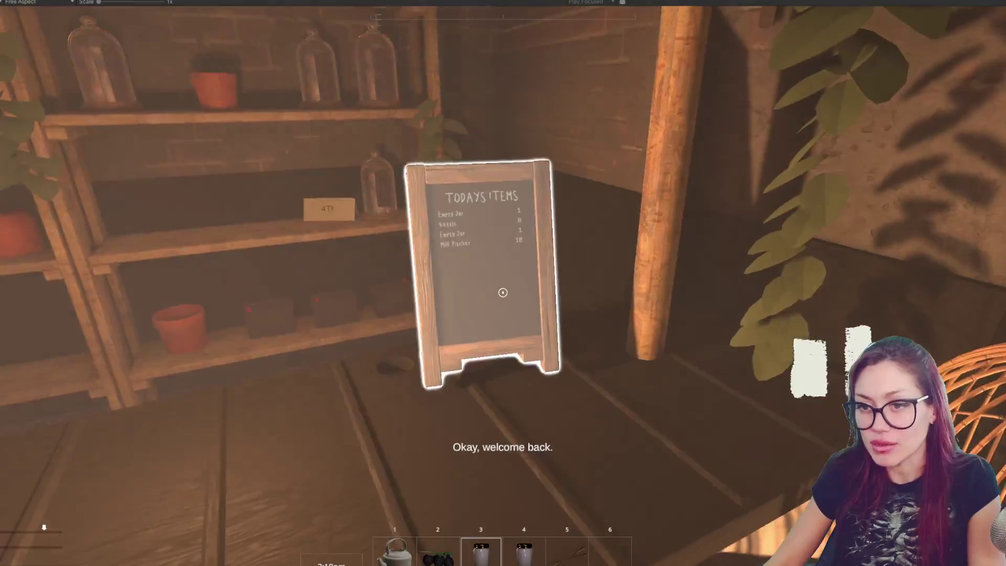
pyautogui.press('w')
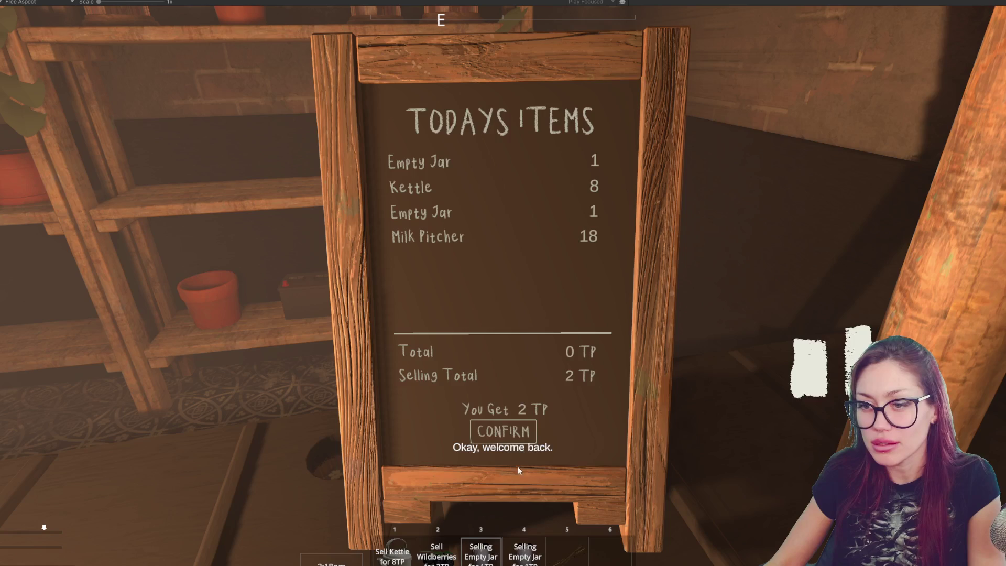
pyautogui.click(519, 427)
pyautogui.press('s')
pyautogui.press('w')
pyautogui.press('w')
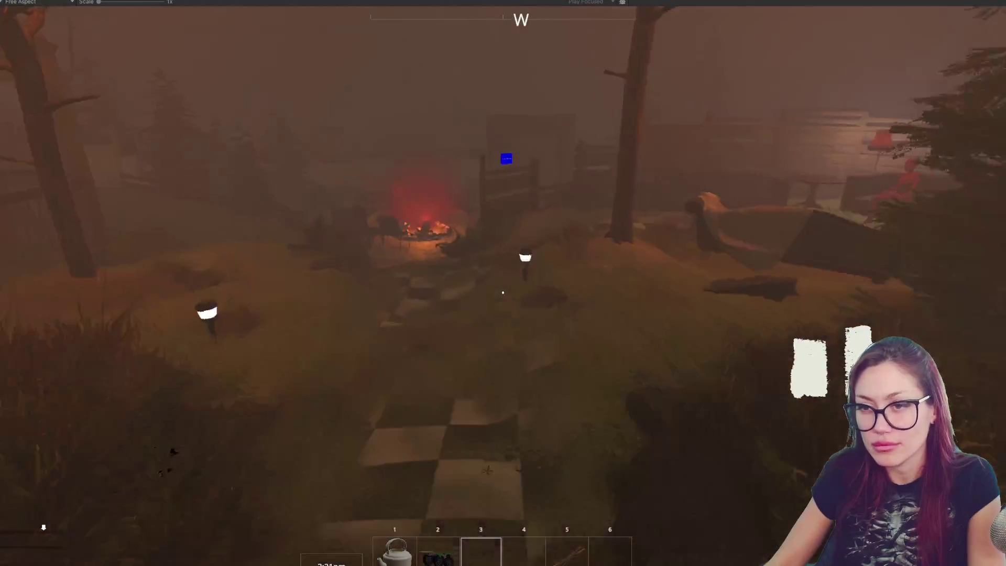
# Step: Walk past the campfire to the signboard map and travel back HOME
pyautogui.press('w')
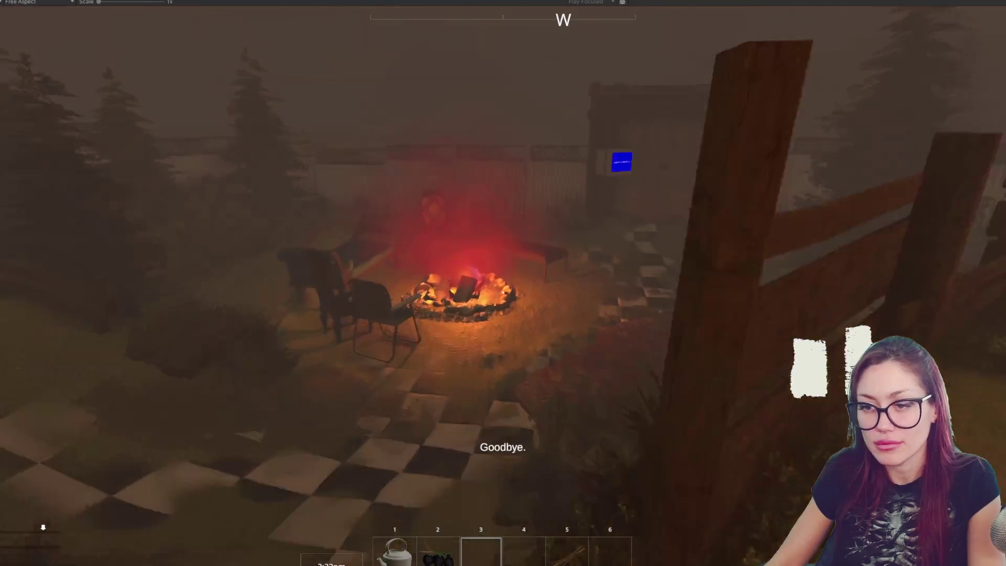
pyautogui.press('w')
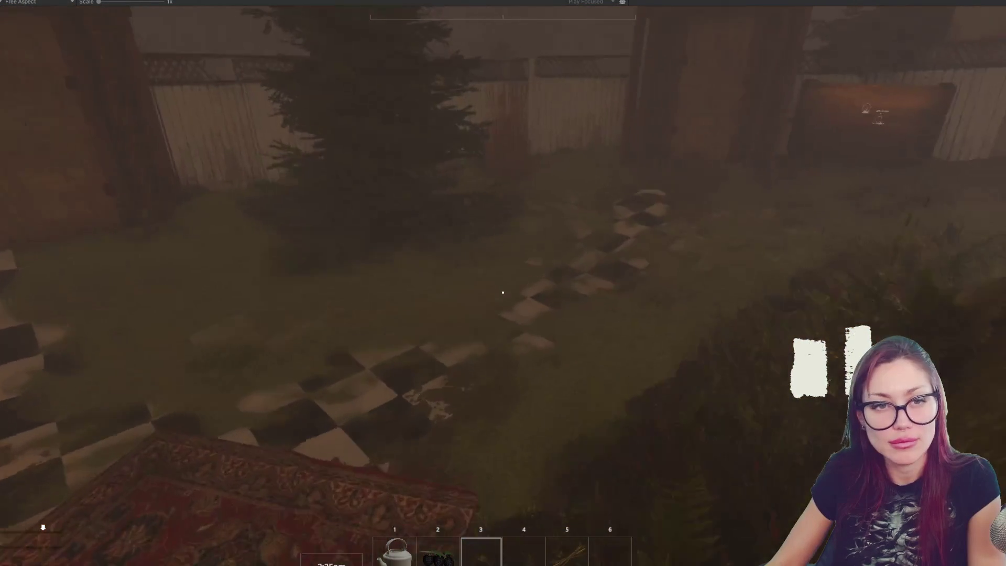
pyautogui.press('w')
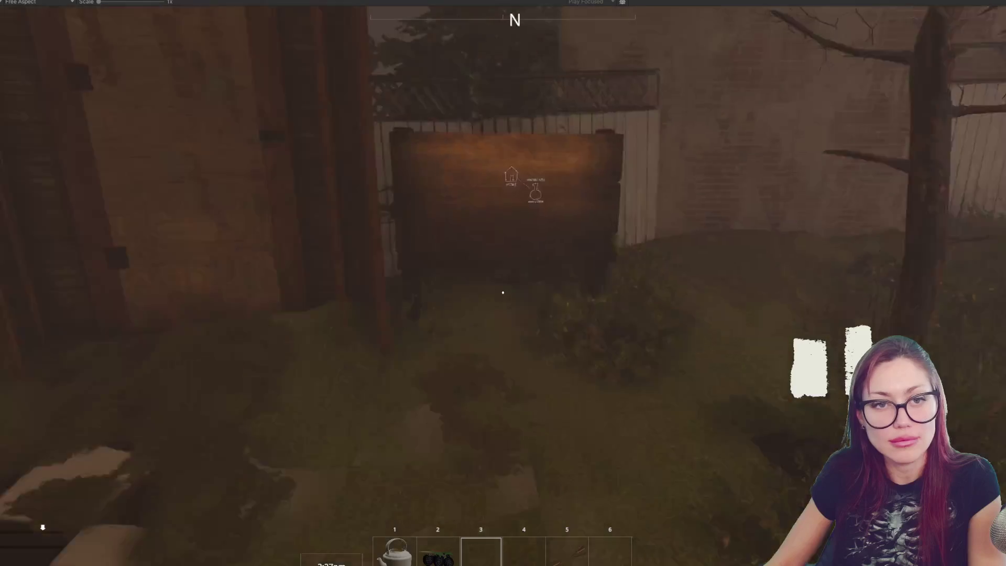
pyautogui.press('w')
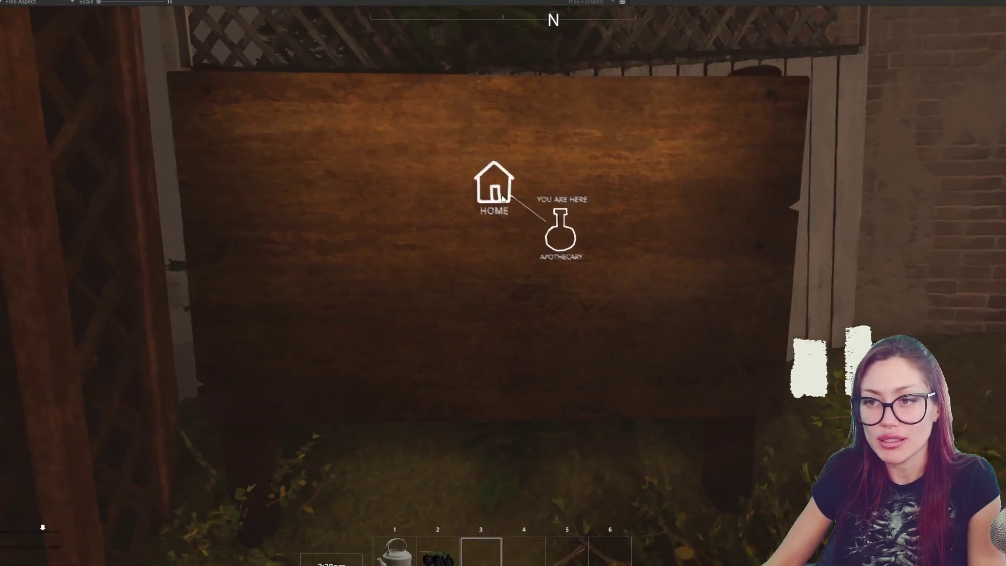
pyautogui.click(494, 192)
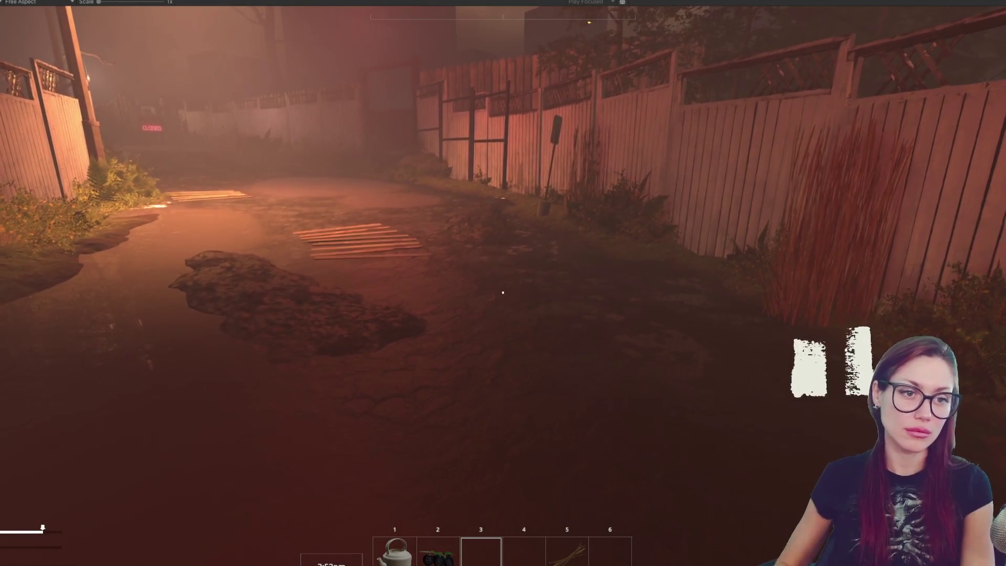
# Step: Head past the plank pile, open the wooden gate and enter the yard facing the pallets
pyautogui.press('w')
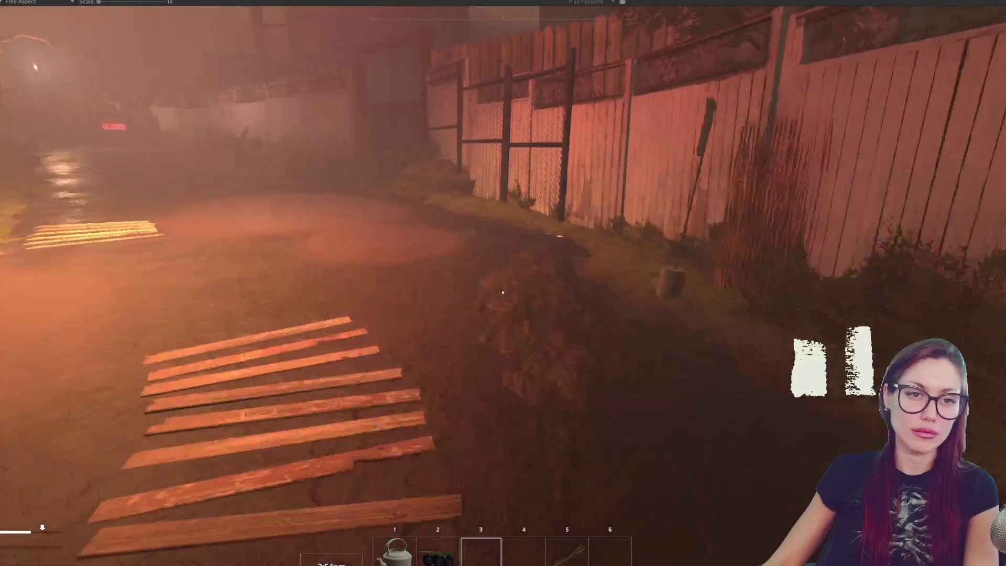
pyautogui.press('w')
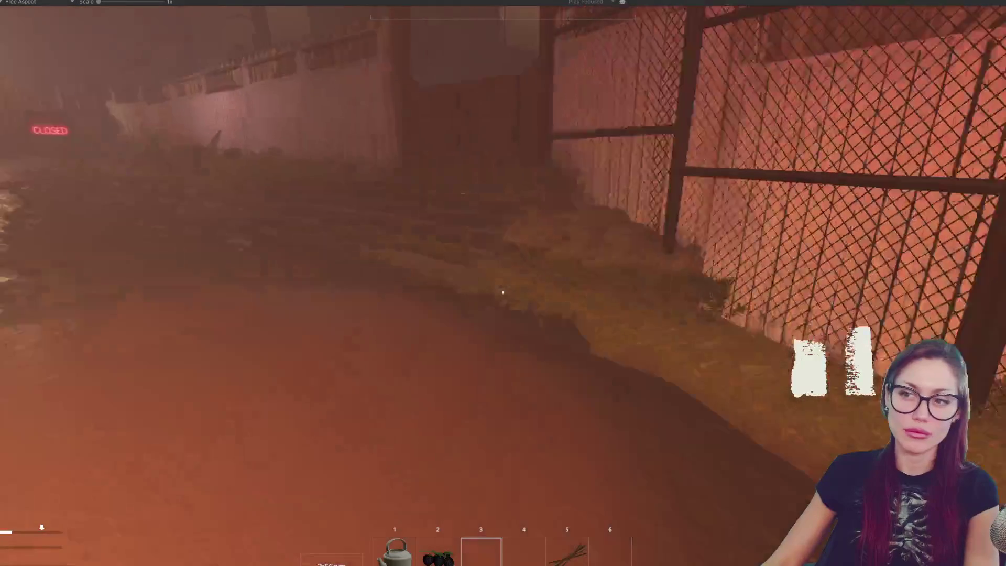
pyautogui.press('w')
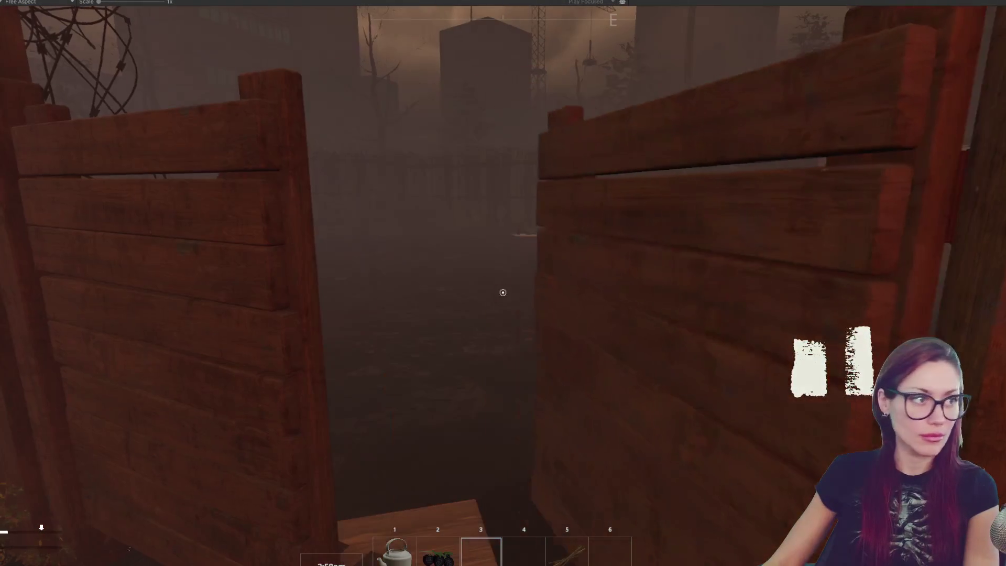
pyautogui.press('e')
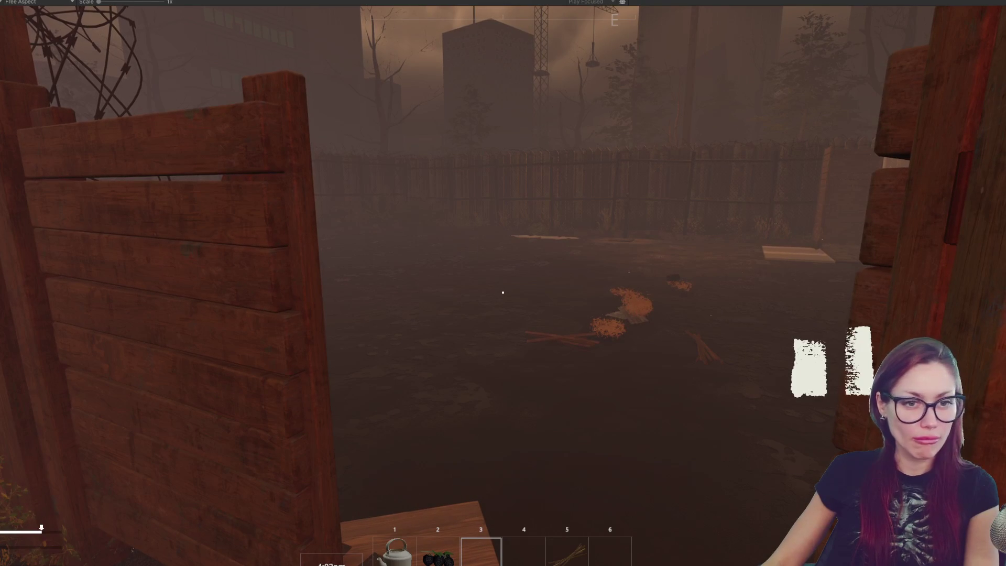
pyautogui.press('w')
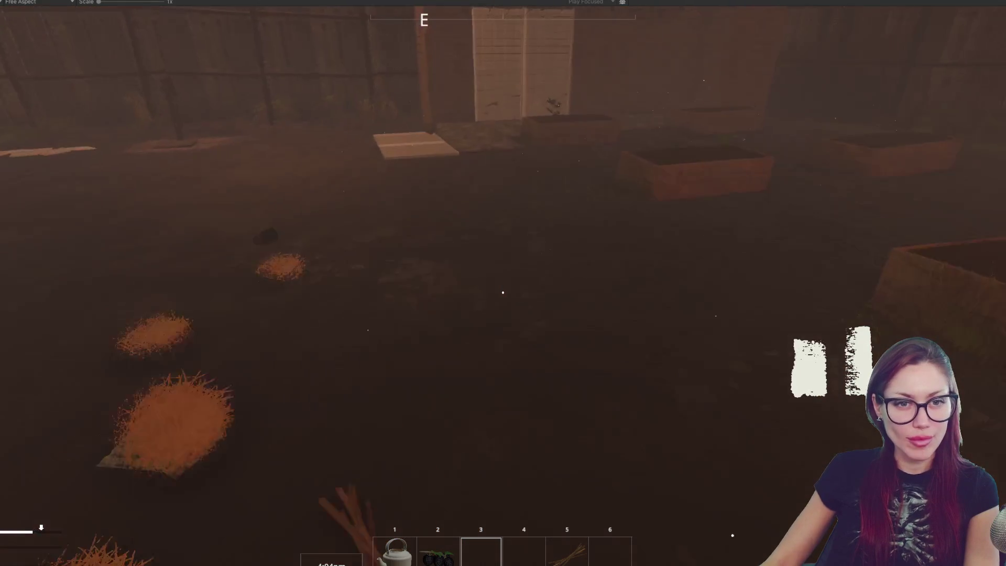
pyautogui.press('w')
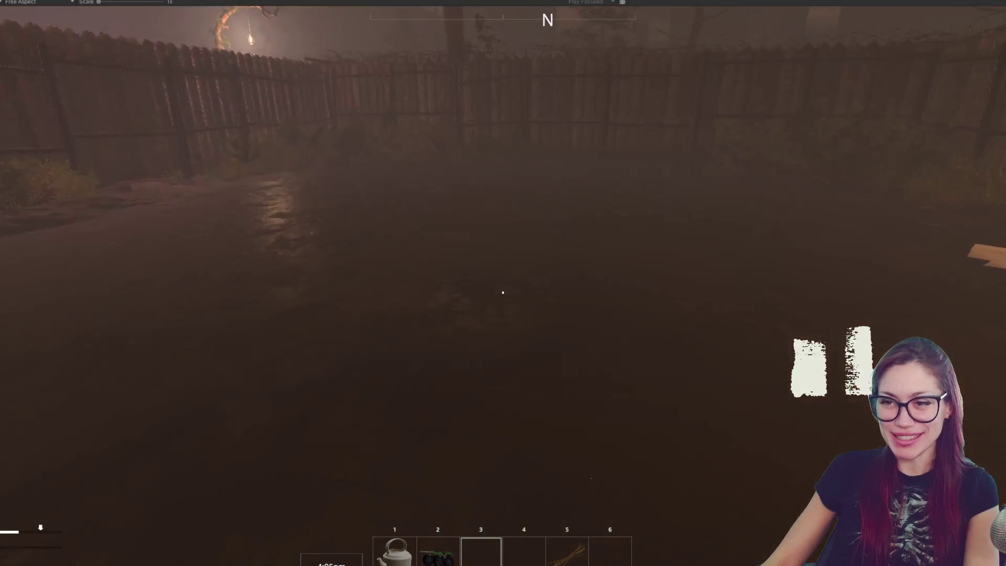
pyautogui.press('w')
pyautogui.press('w')
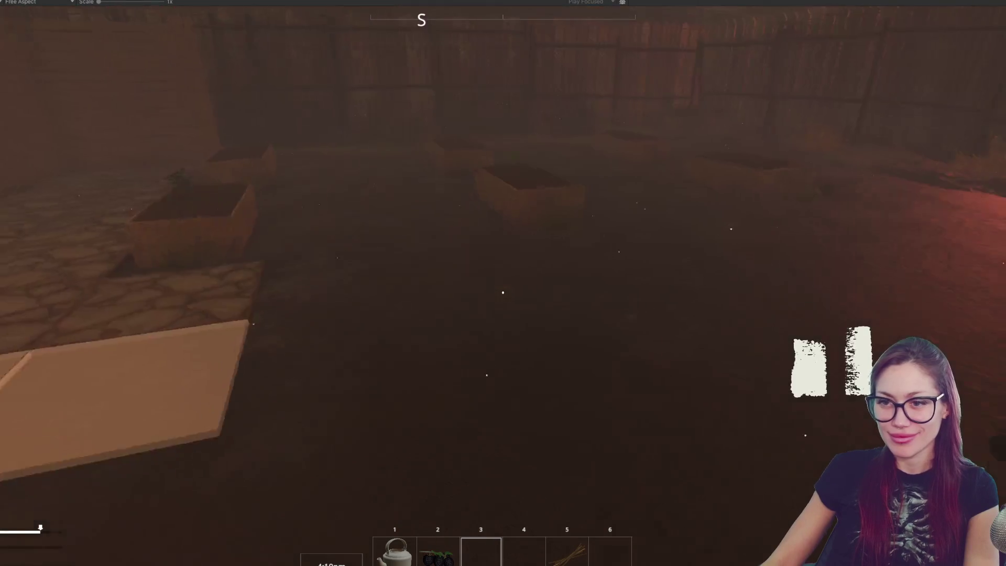
pyautogui.press('4')
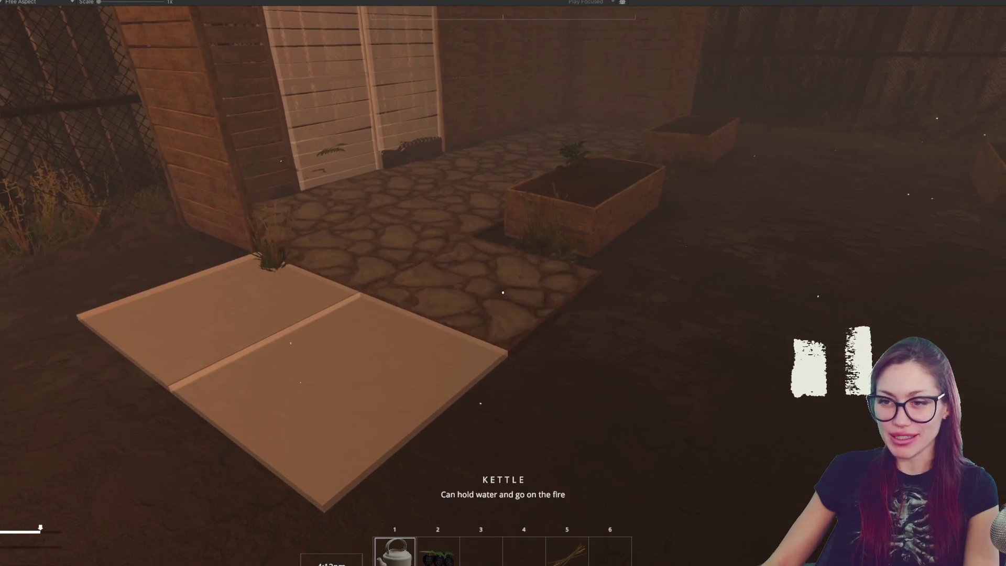
# Step: Take the kettle from the pump, water the raised-bed plant, refill it and water again
pyautogui.press('w')
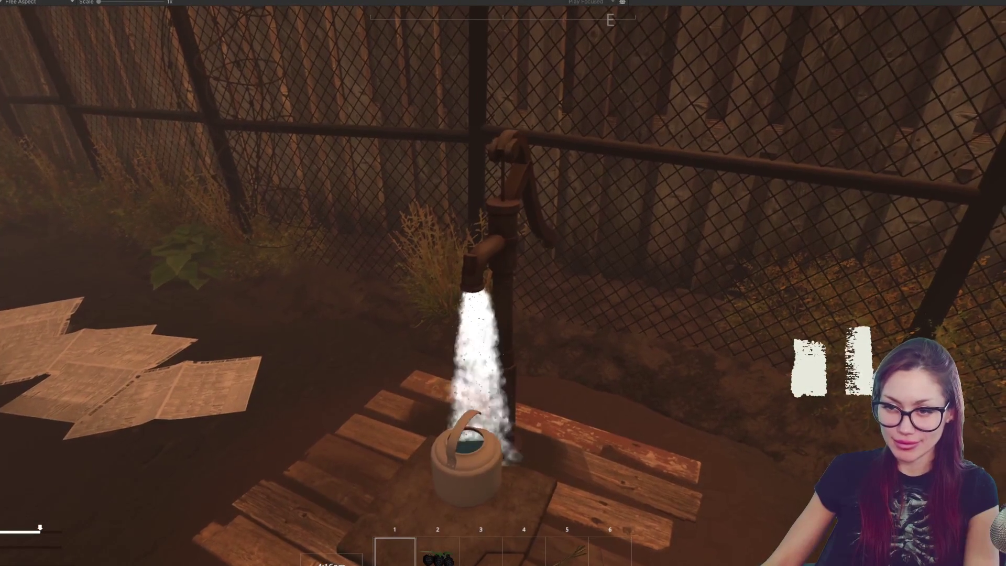
pyautogui.press('e')
pyautogui.press('w')
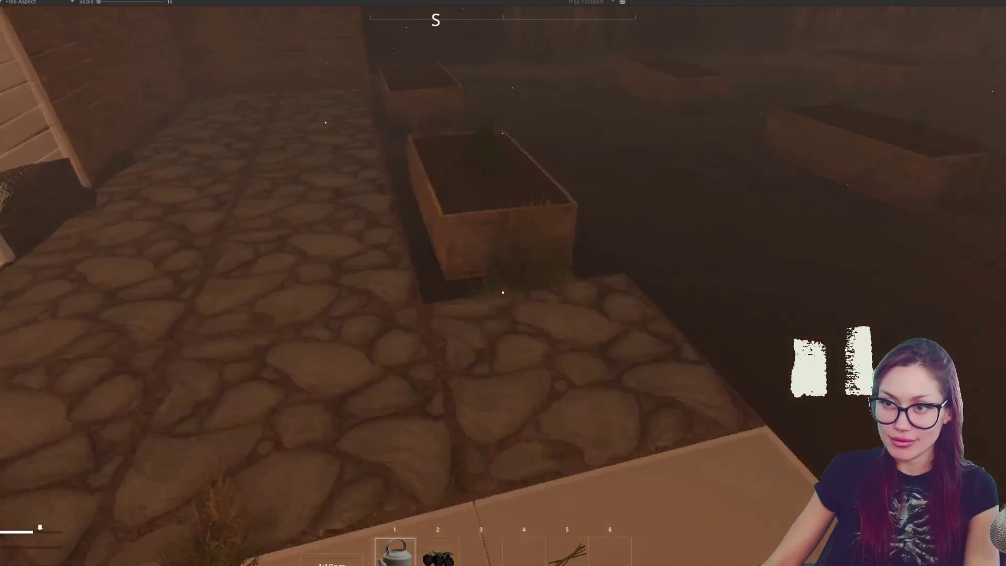
pyautogui.click(503, 293)
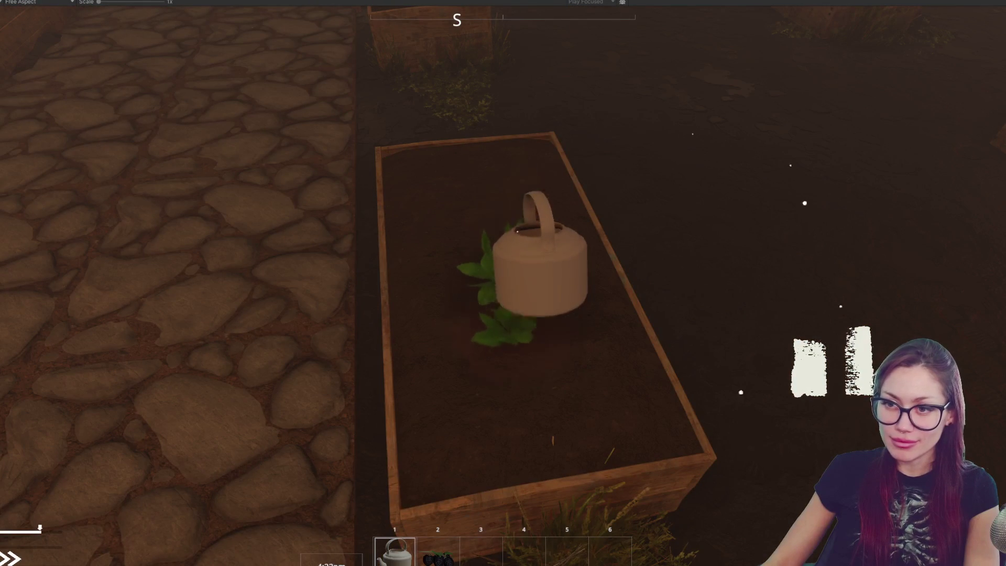
pyautogui.press('w')
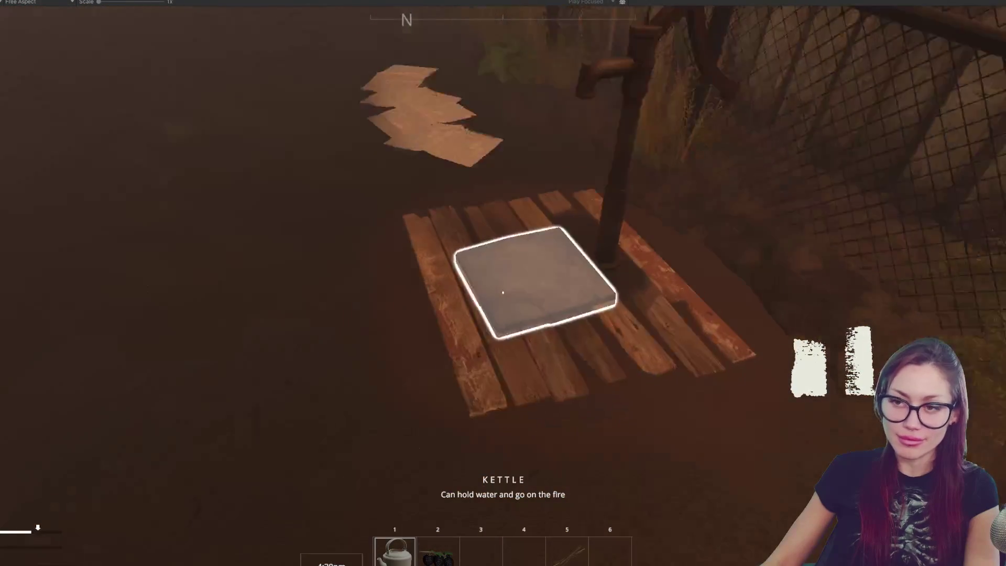
pyautogui.click(503, 293)
pyautogui.press('s')
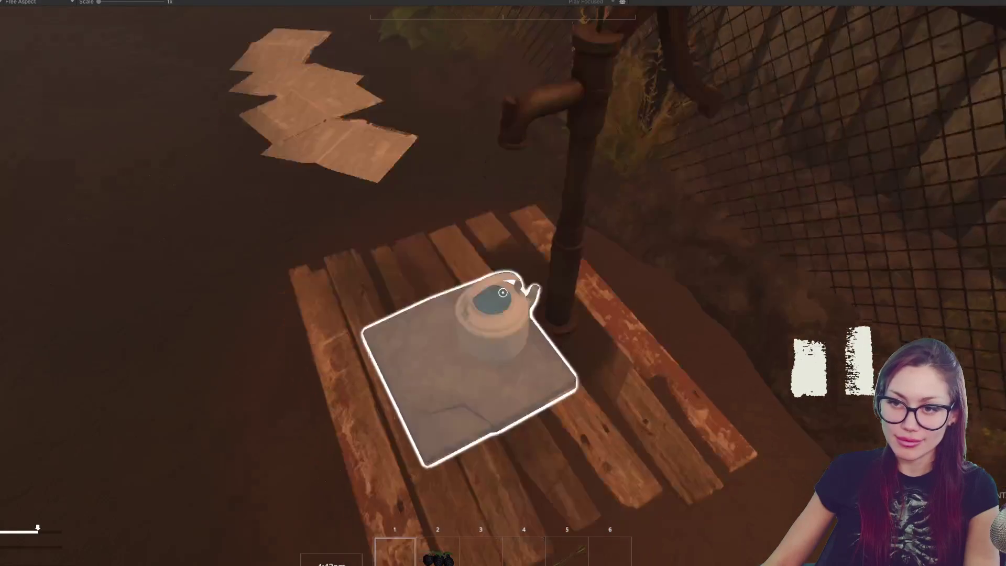
pyautogui.click(503, 293)
pyautogui.press('w')
pyautogui.click(504, 293)
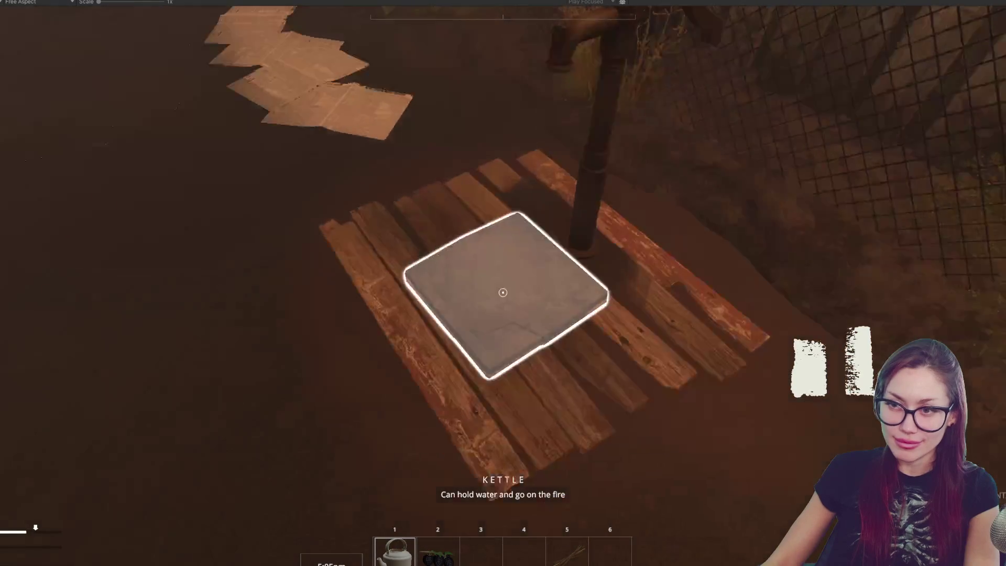
# Step: Refill the kettle under the pump spout once more and pour it onto the garden bed
pyautogui.click(504, 292)
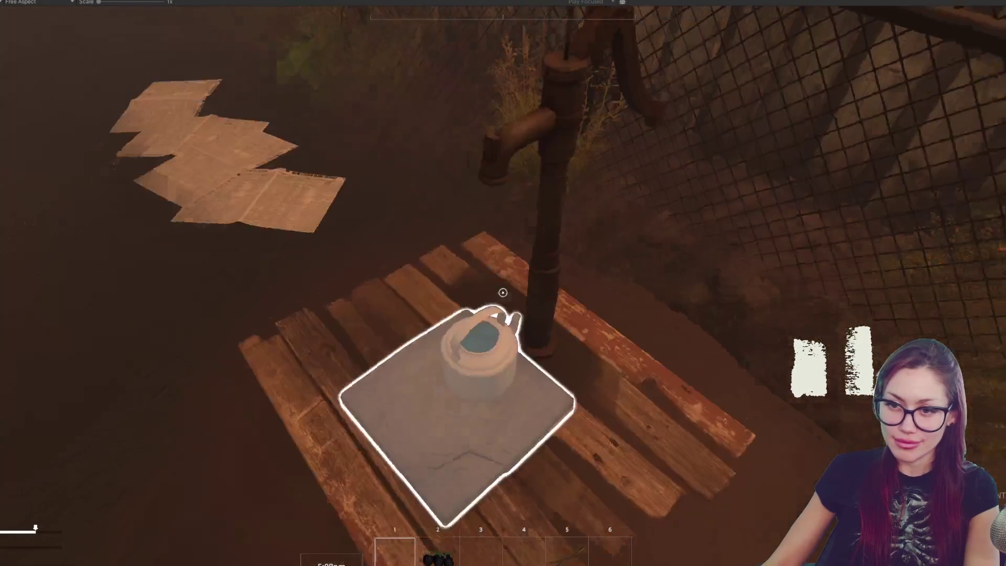
pyautogui.click(504, 293)
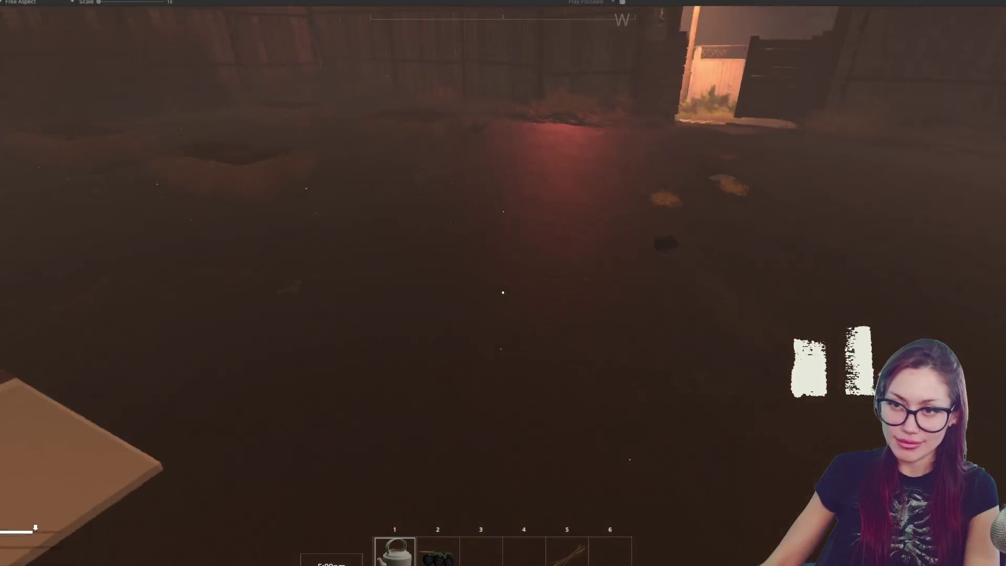
pyautogui.press('w')
pyautogui.click(504, 292)
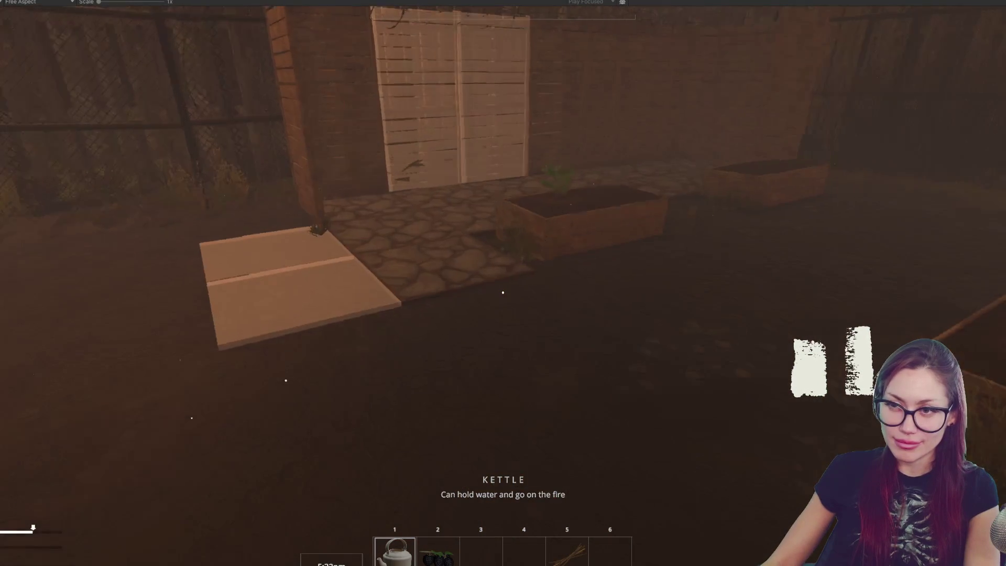
# Step: Go through the gate into the alley and gather three straw tufts beside the fence
pyautogui.press('w')
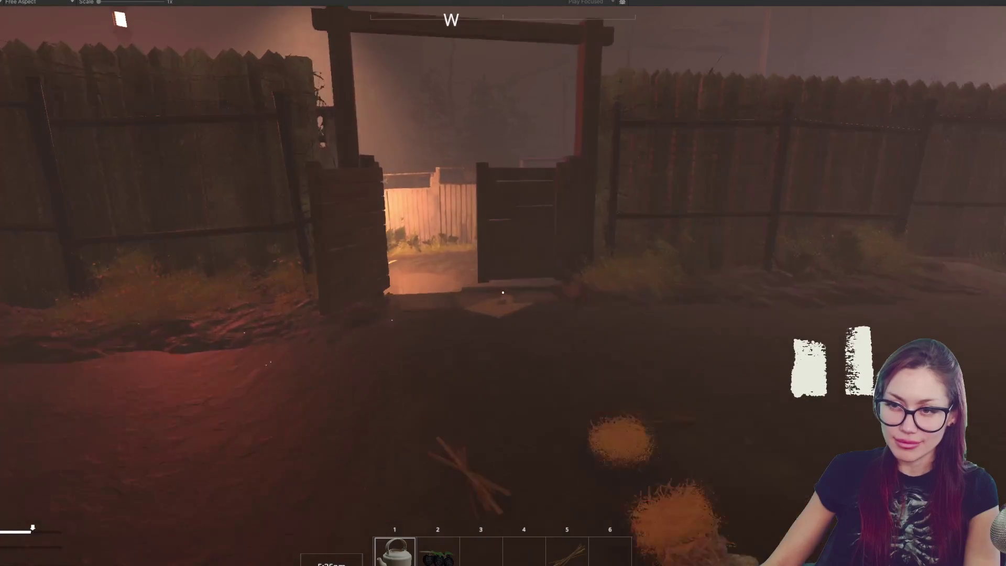
pyautogui.press('w')
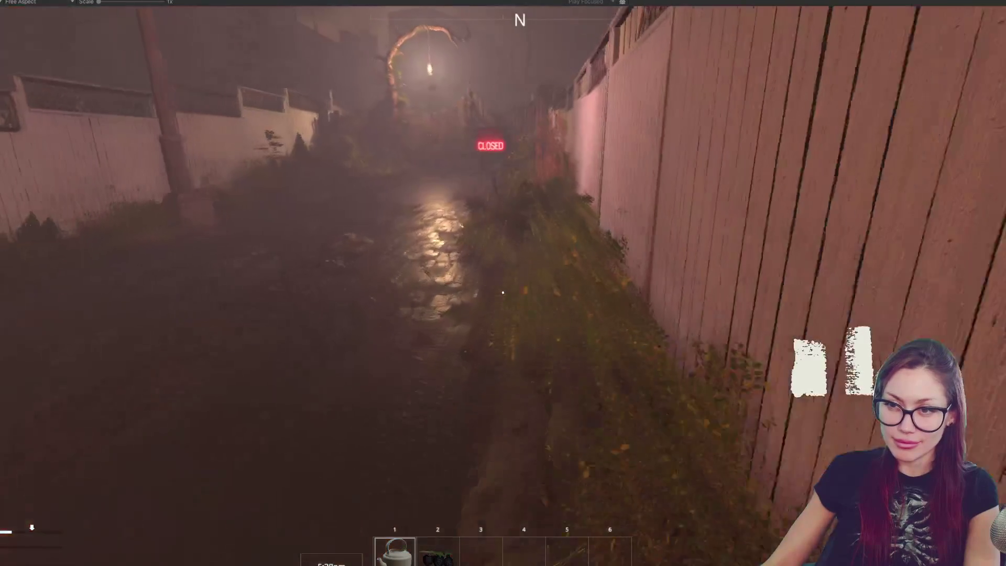
pyautogui.press('w')
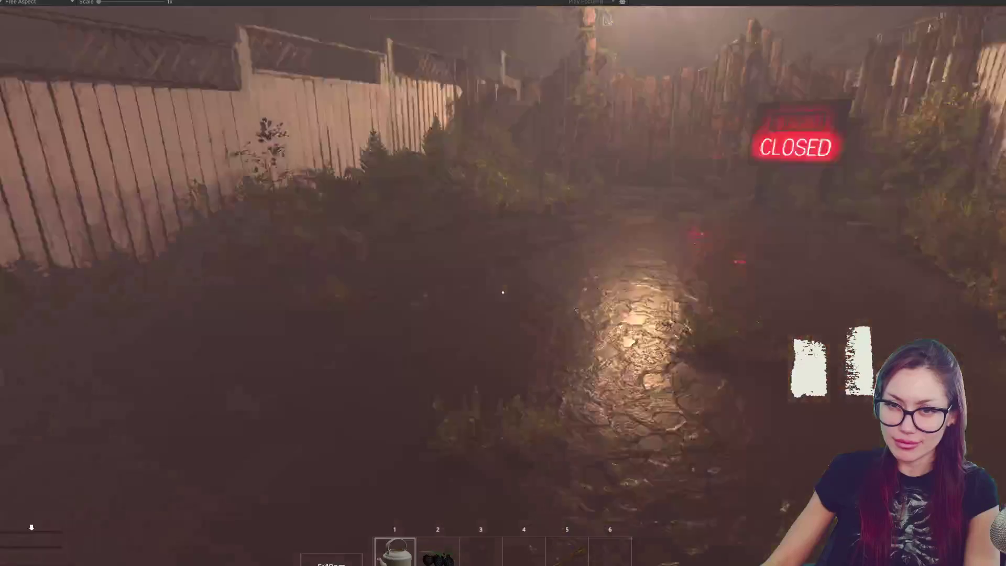
pyautogui.press('w')
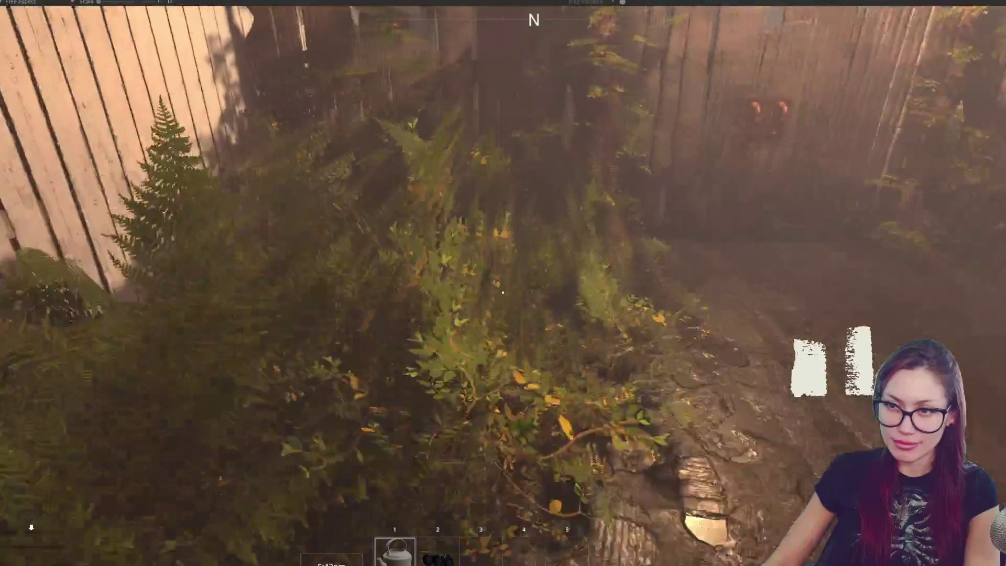
pyautogui.press('w')
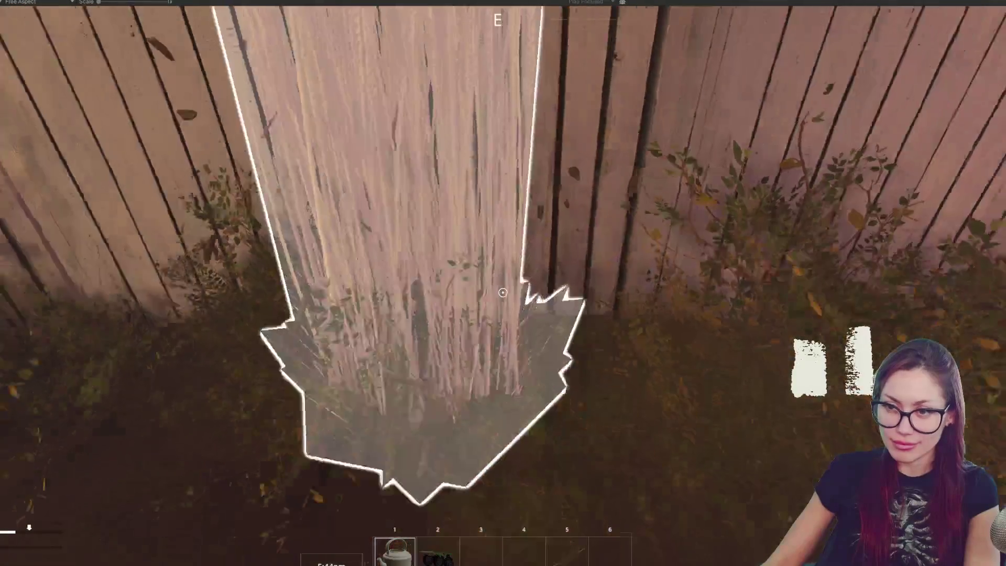
pyautogui.click(503, 293)
pyautogui.click(504, 292)
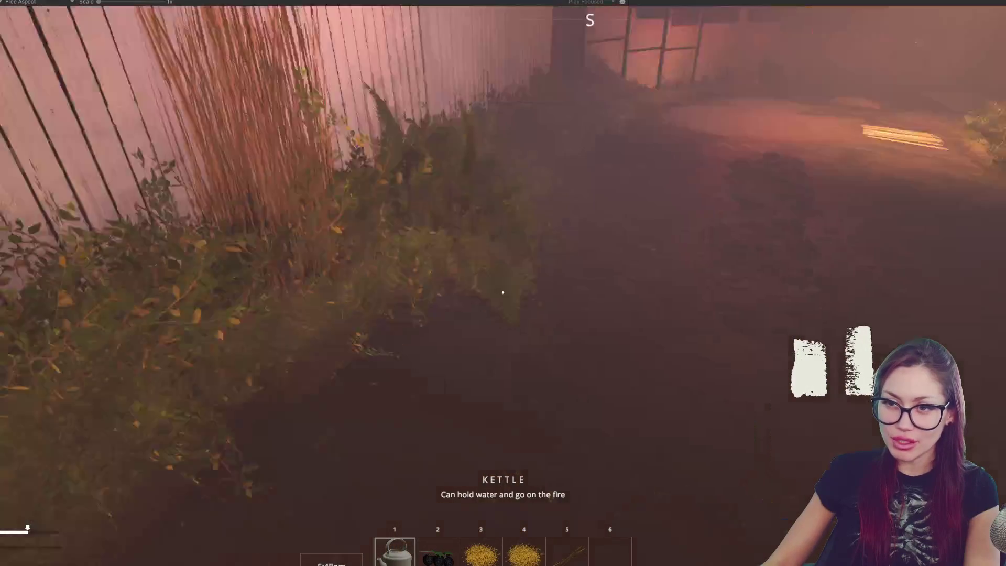
pyautogui.click(503, 293)
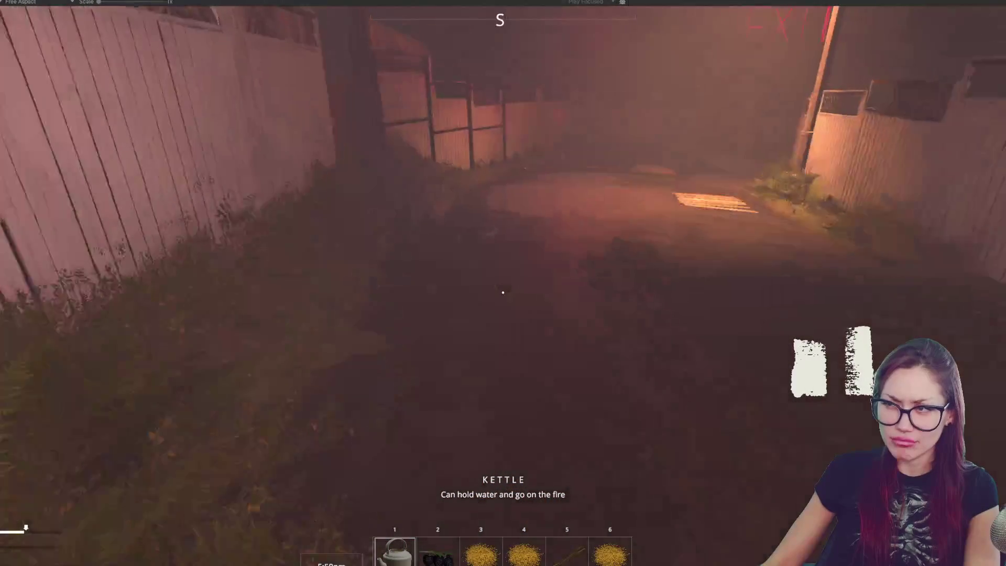
# Step: Pick up the dropped straw and the kettle from the alley ground and return to the yard
pyautogui.press('w')
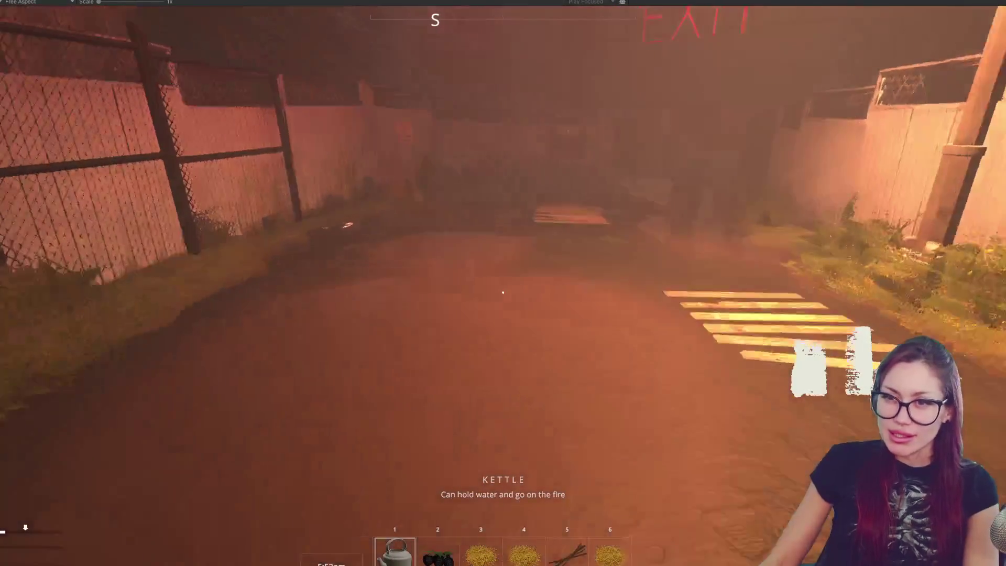
pyautogui.press('w')
pyautogui.press('w')
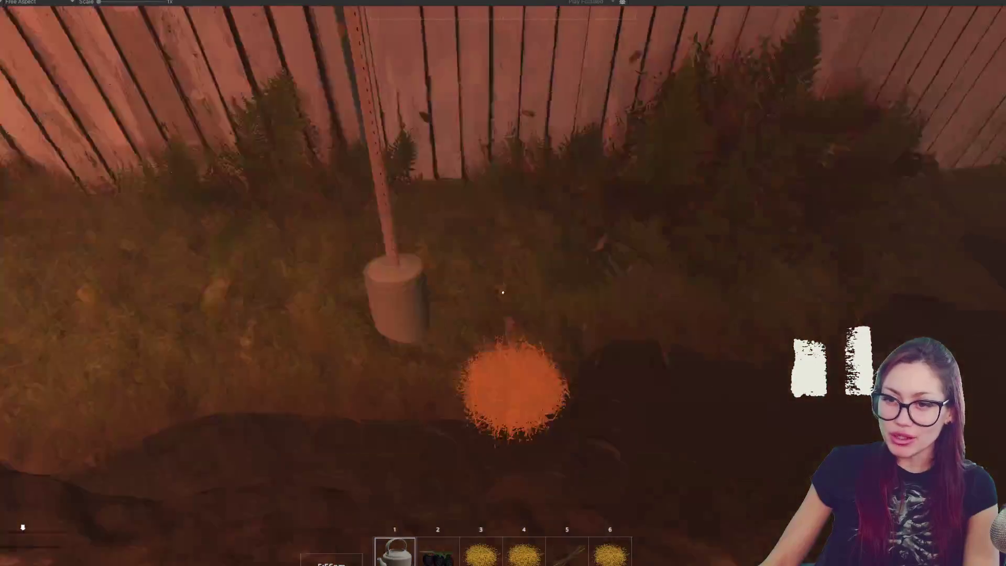
pyautogui.press('e')
pyautogui.press('w')
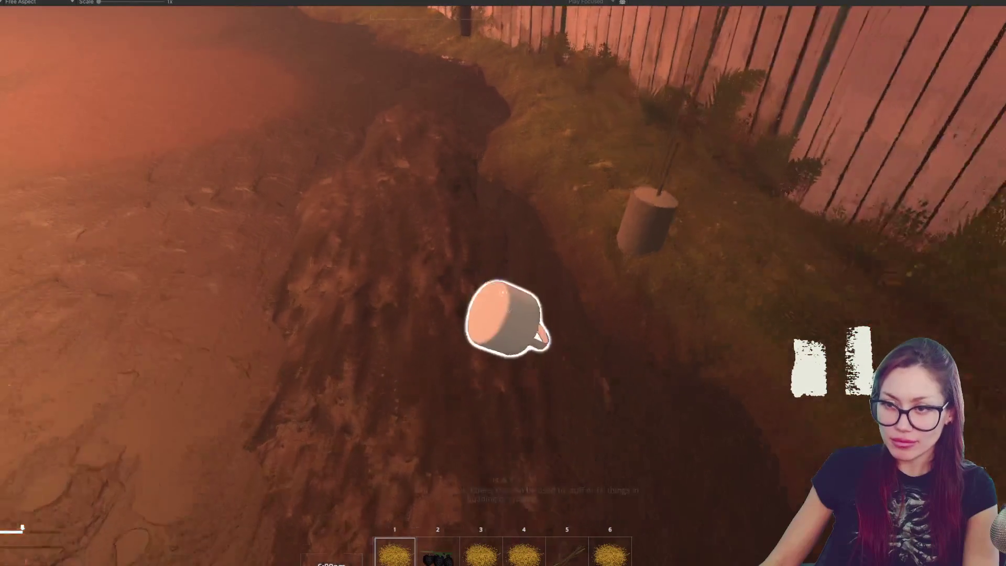
pyautogui.press('e')
pyautogui.press('w')
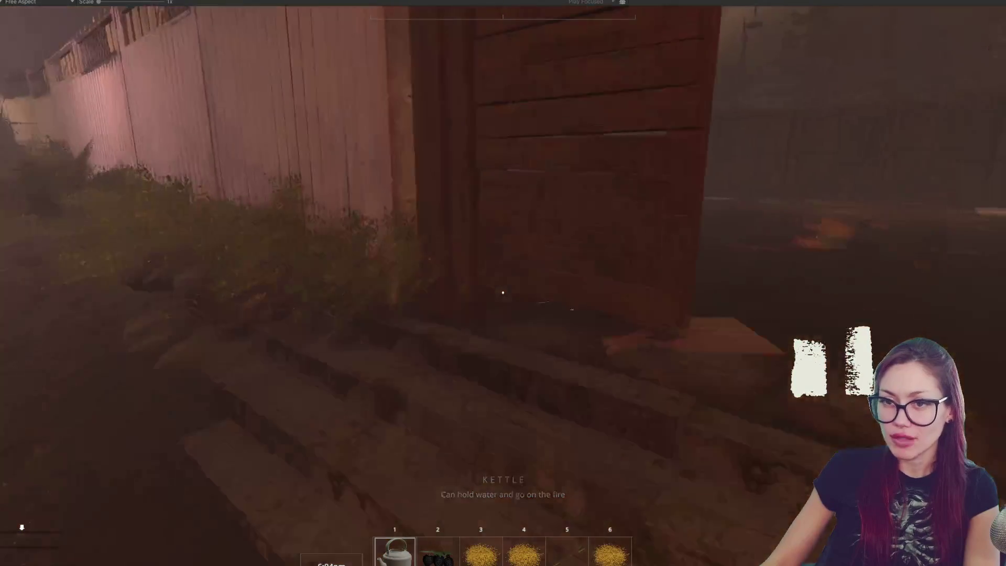
pyautogui.press('w')
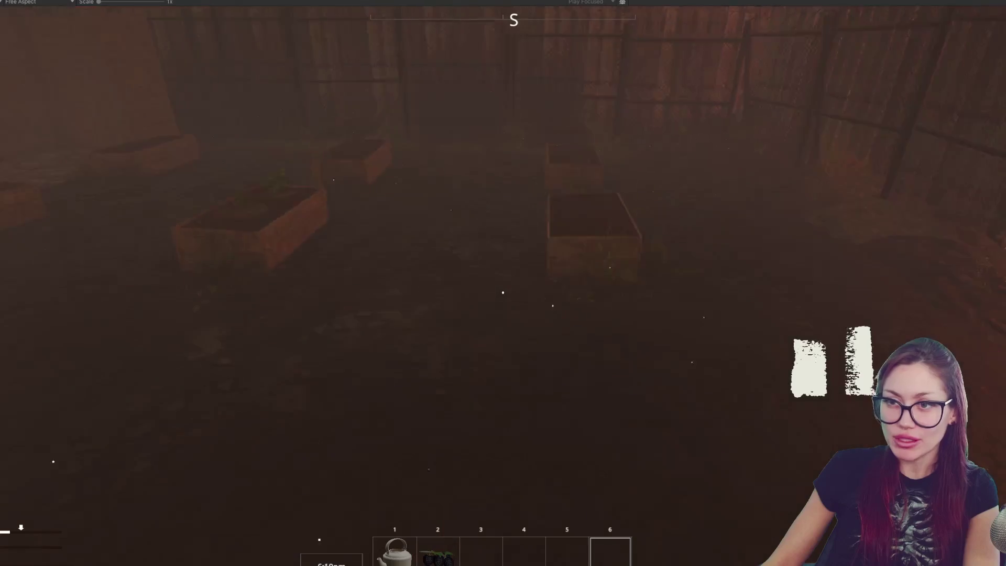
# Step: Set the kettle down on the yard floor and walk out onto the street
pyautogui.press('1')
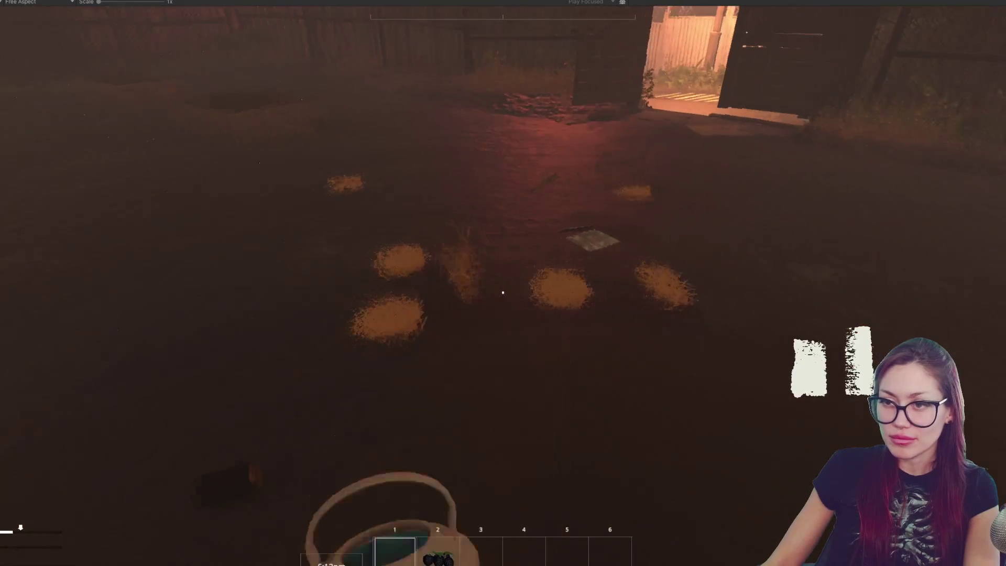
pyautogui.click(504, 293)
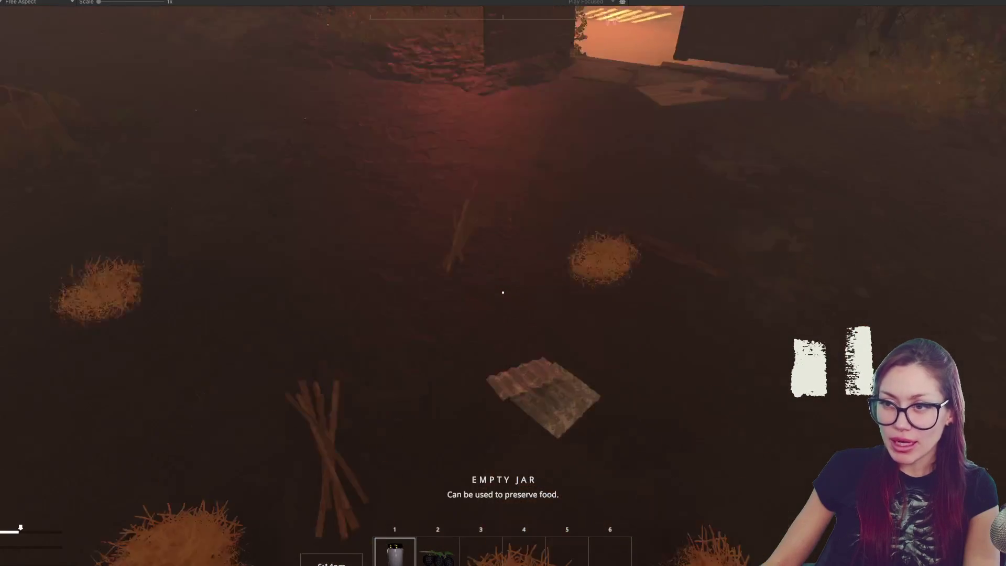
pyautogui.press('w')
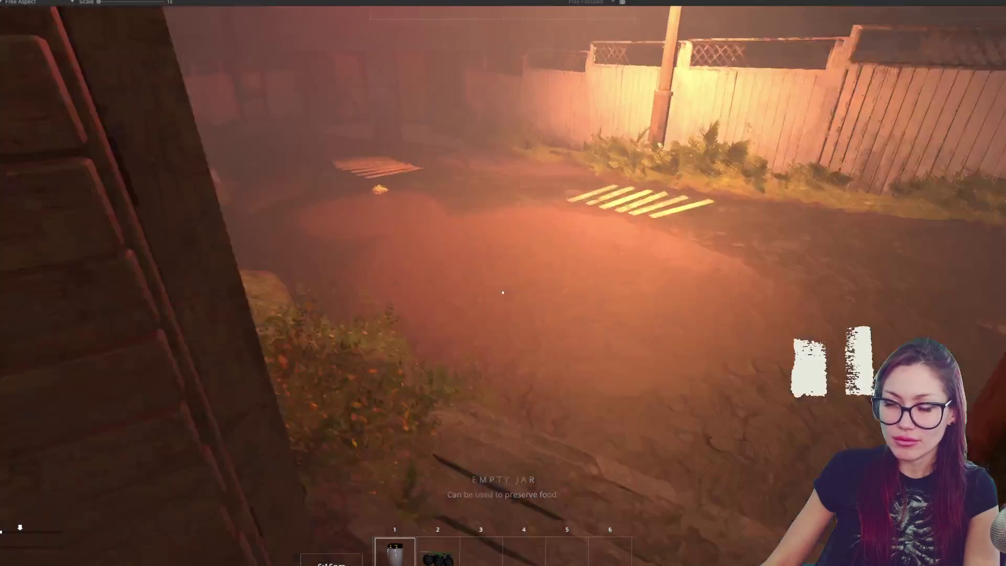